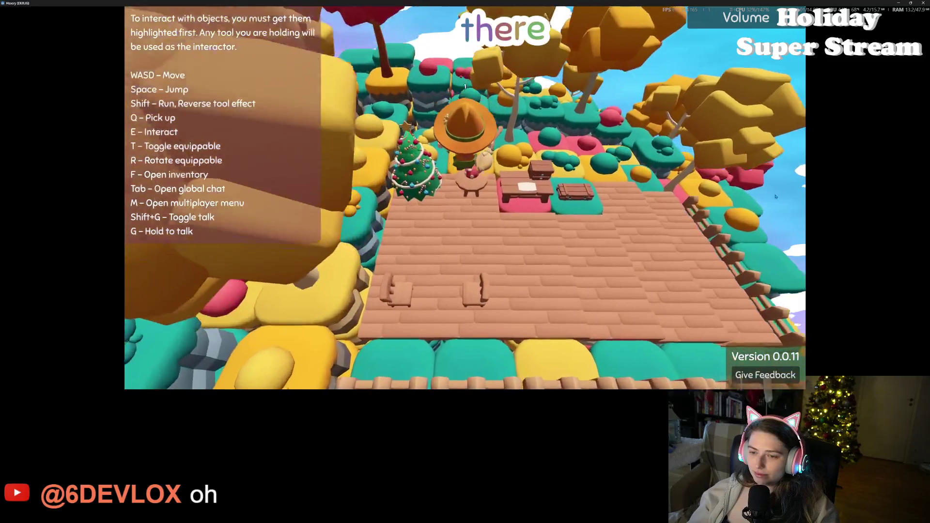
# Walk the witch around the deck to the chest on the teal pad beside the desk
pyautogui.press('w')
pyautogui.press('d')
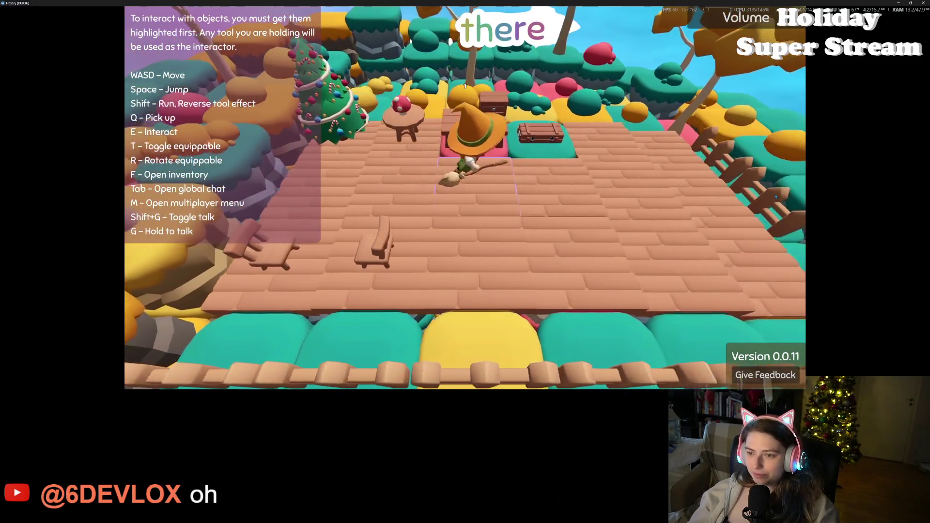
pyautogui.press('s')
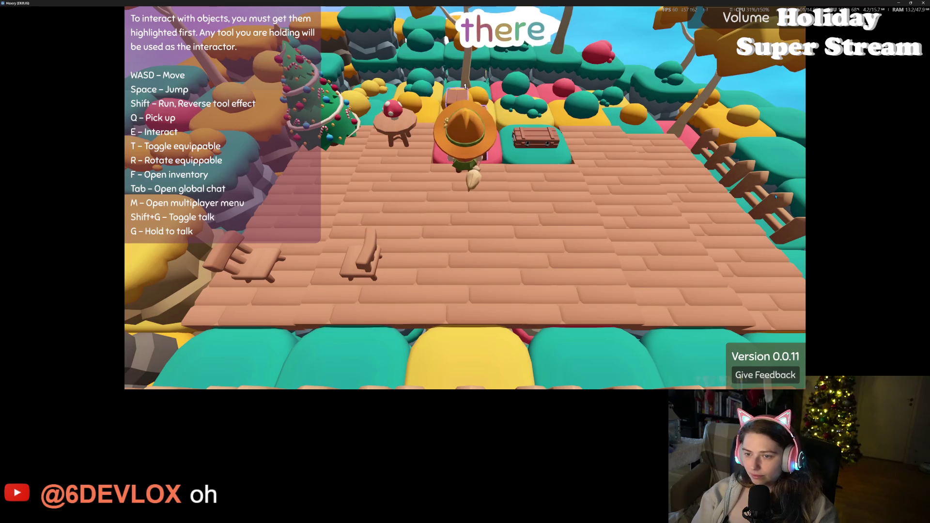
pyautogui.press('a')
pyautogui.press('w')
pyautogui.press('d')
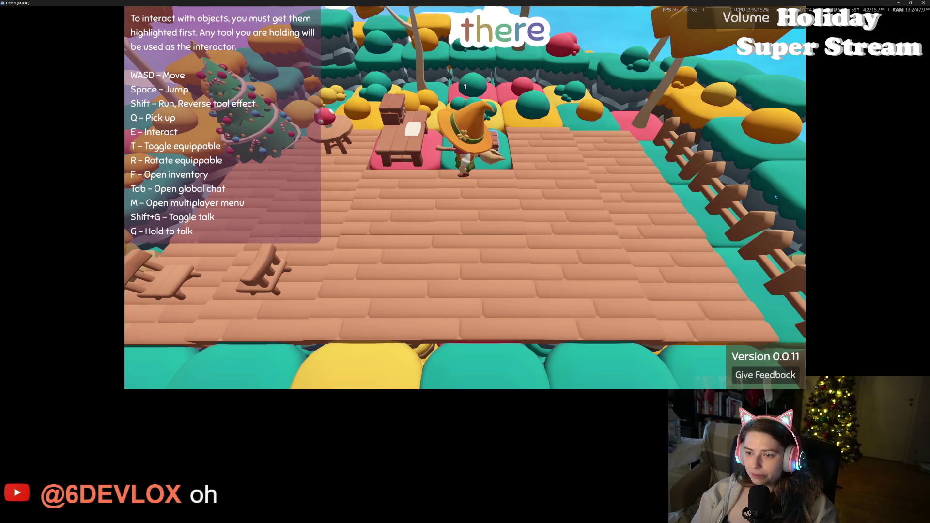
pyautogui.press('s')
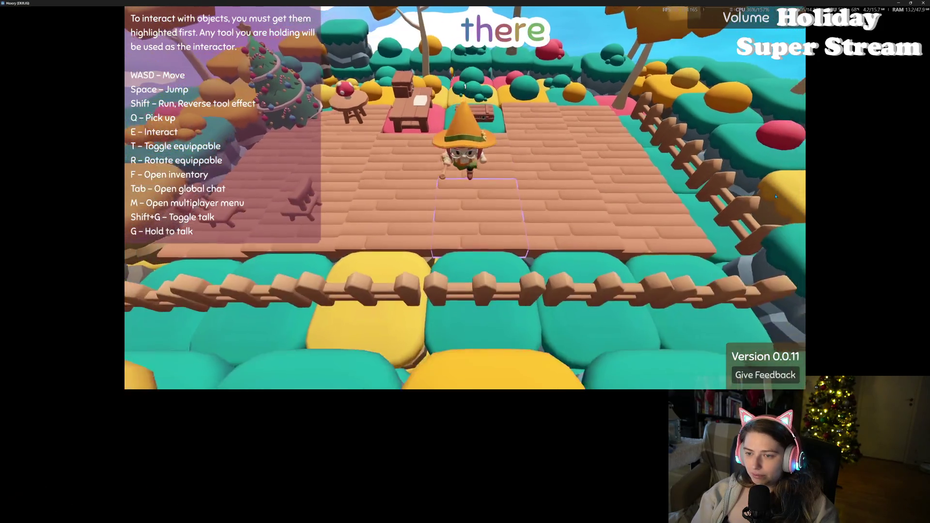
pyautogui.press('w')
pyautogui.press('s')
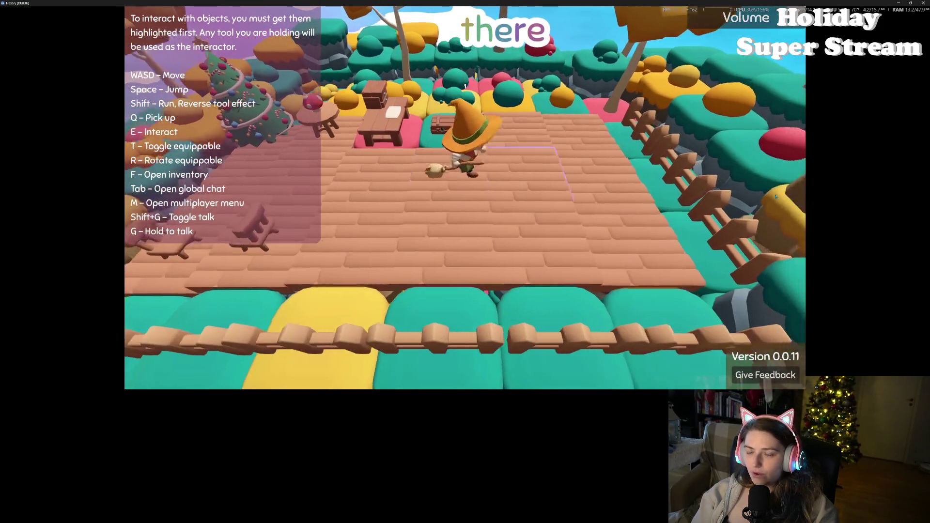
pyautogui.press('d')
pyautogui.press('w')
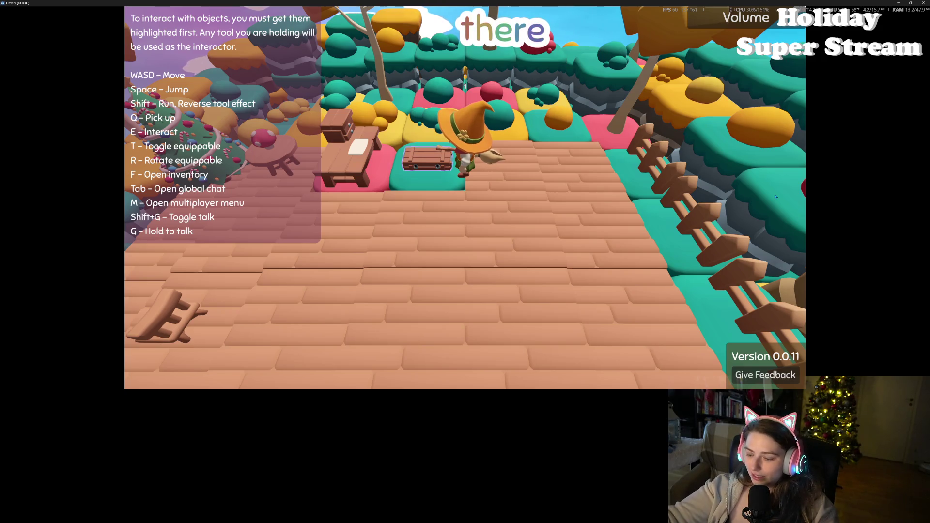
# Walk left past the chest onto the pink pad, adjusting the camera zoom
pyautogui.press('a')
pyautogui.press('s')
pyautogui.press('w')
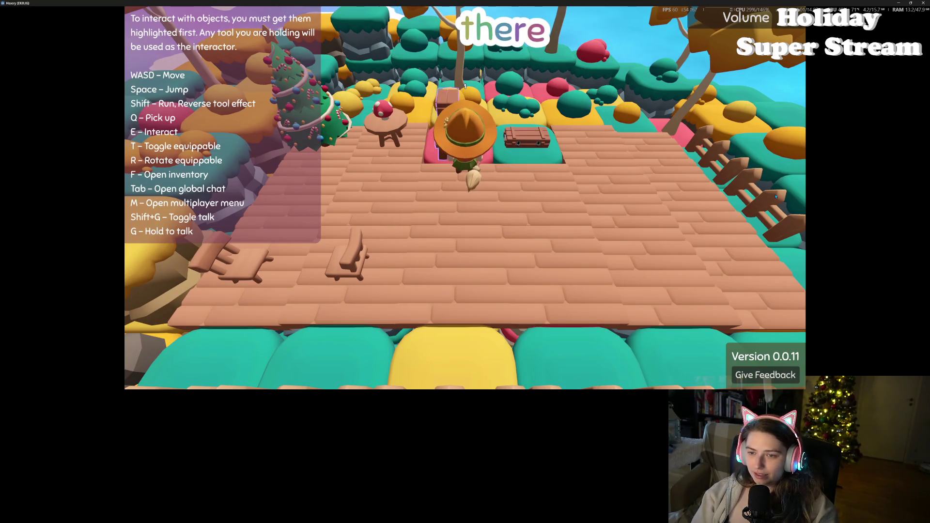
pyautogui.scroll(-5, 775, 197)
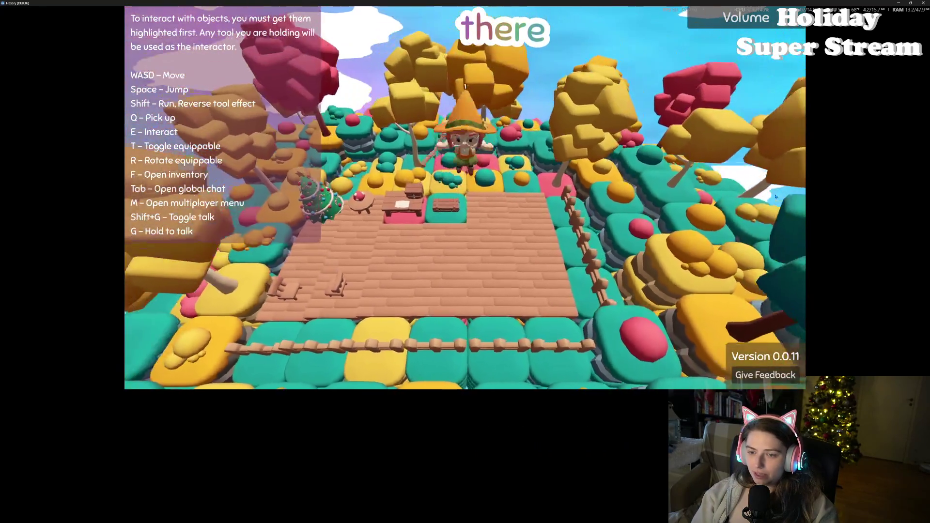
pyautogui.press('s')
pyautogui.scroll(3, 776, 196)
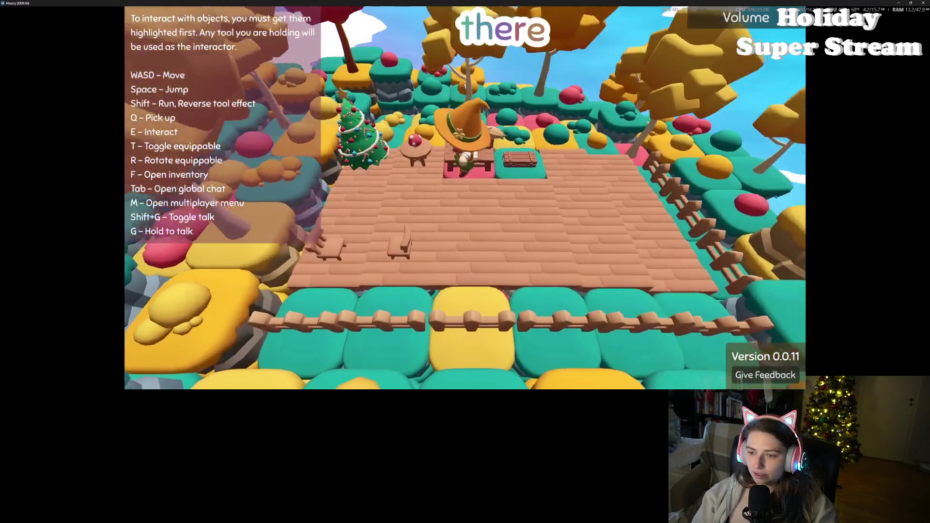
pyautogui.scroll(3, 776, 197)
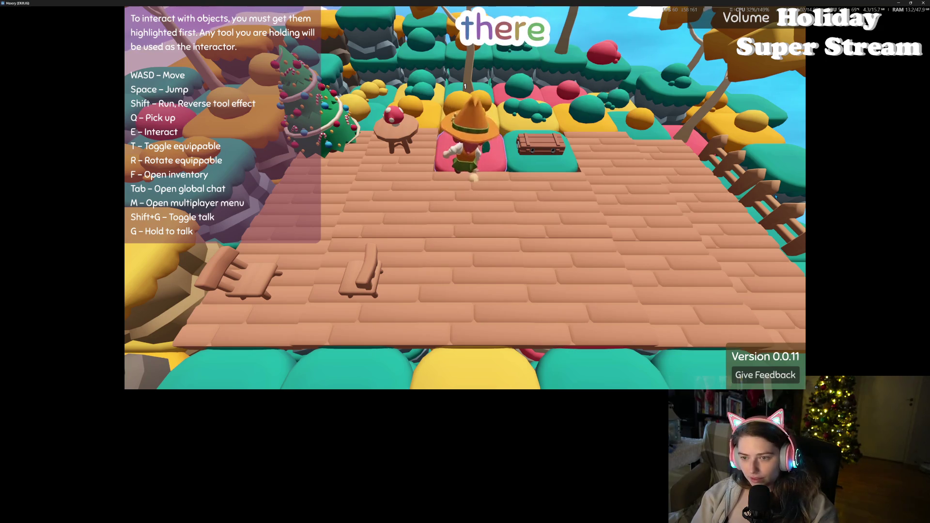
pyautogui.scroll(-3, 775, 196)
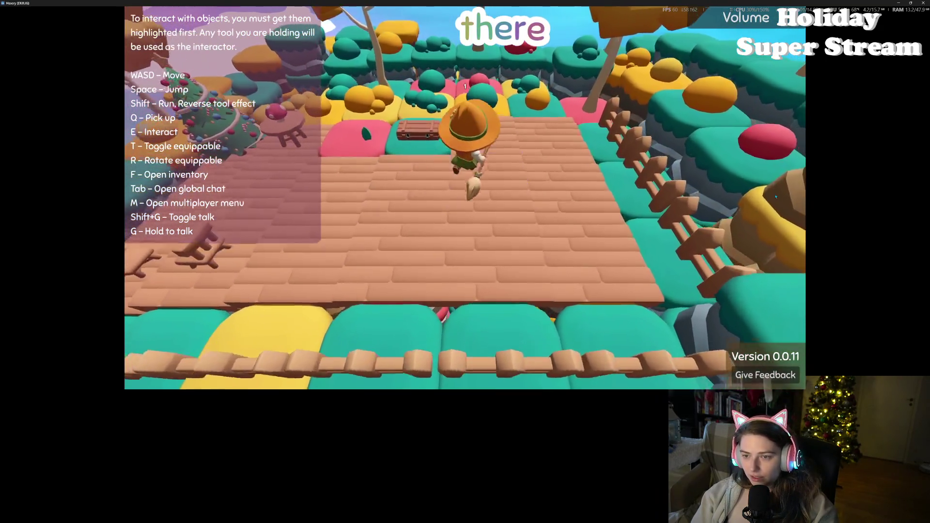
# Place the workbench from the player inventory into the world beside the chest
pyautogui.press('f')
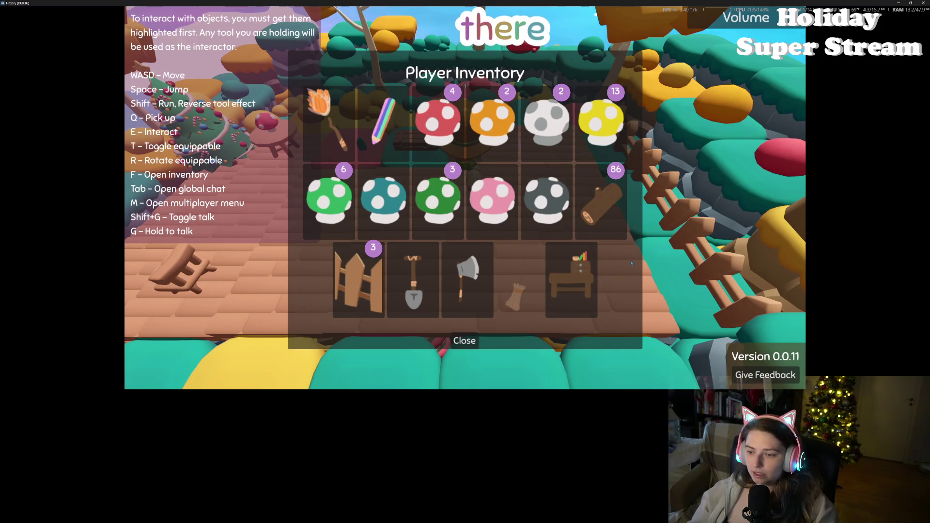
pyautogui.click(589, 276)
pyautogui.click(464, 341)
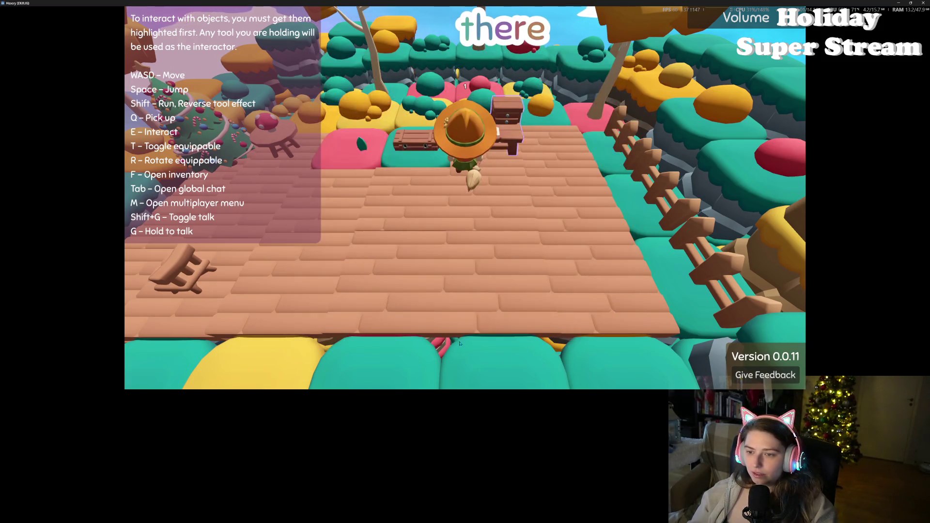
# Walk over to the desk, check the inventory and try picking up the desk
pyautogui.scroll(3, 462, 340)
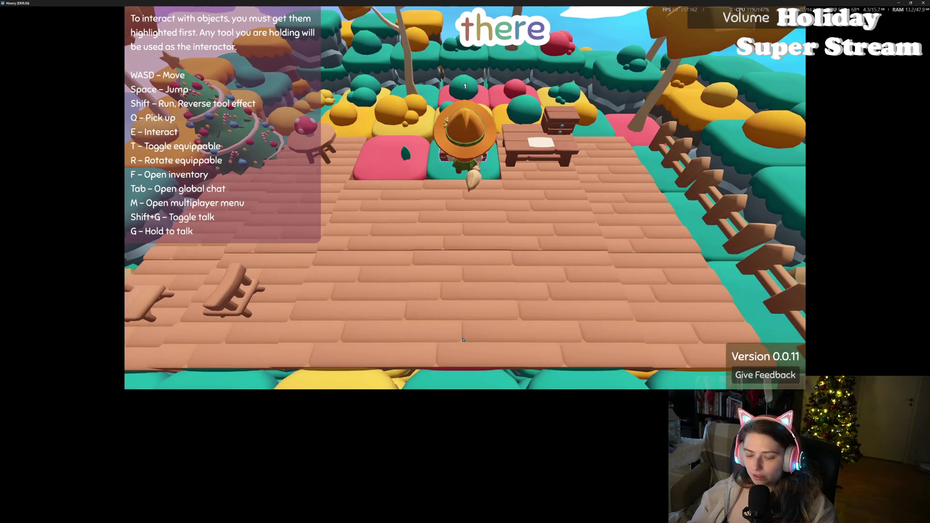
pyautogui.press('d')
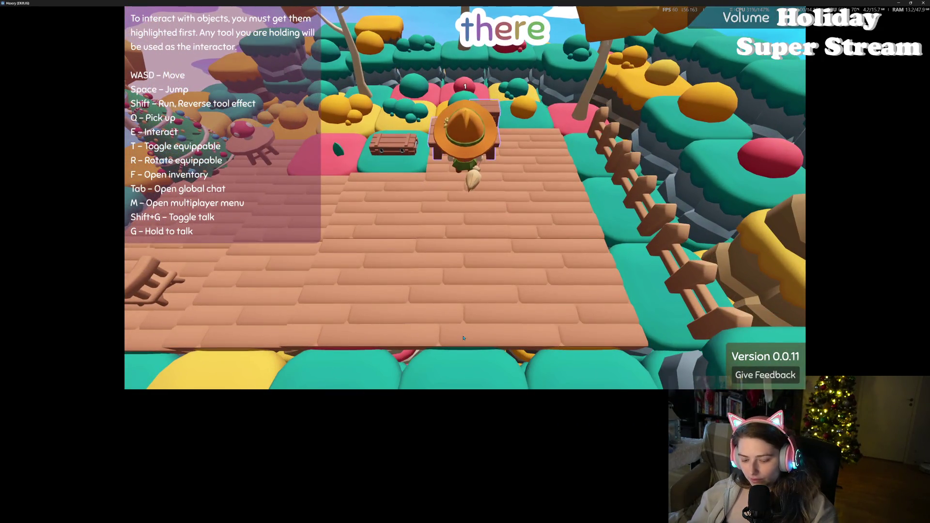
pyautogui.press('f')
pyautogui.click(464, 340)
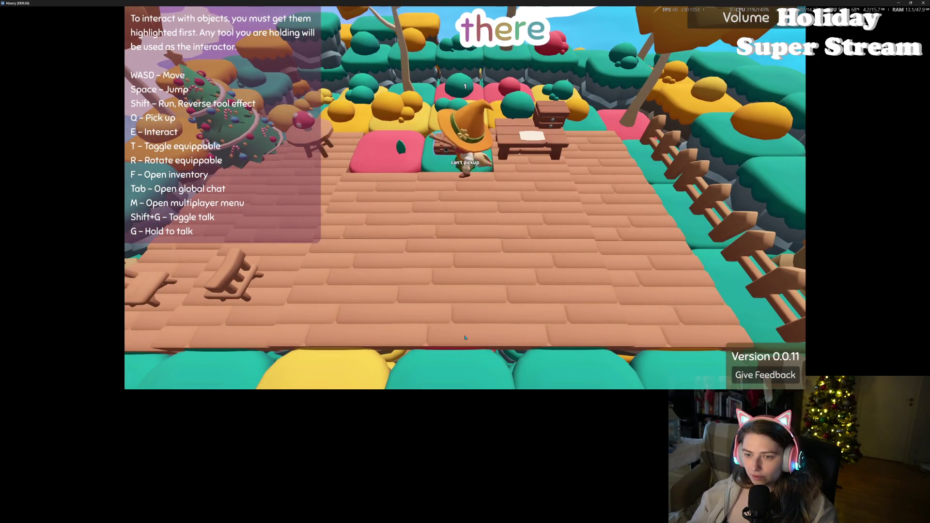
pyautogui.press('q')
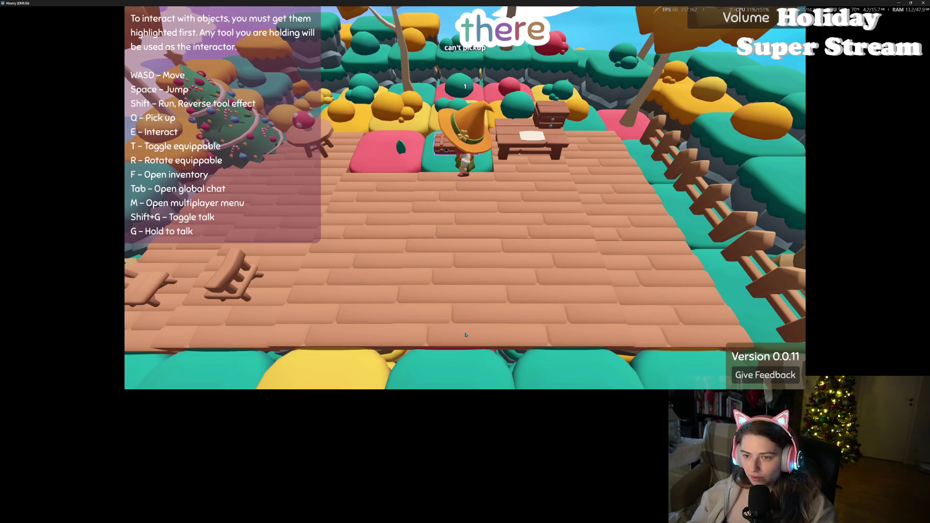
# Open the chest and move its mushroom stacks into the player inventory
pyautogui.press('e')
pyautogui.click(595, 124)
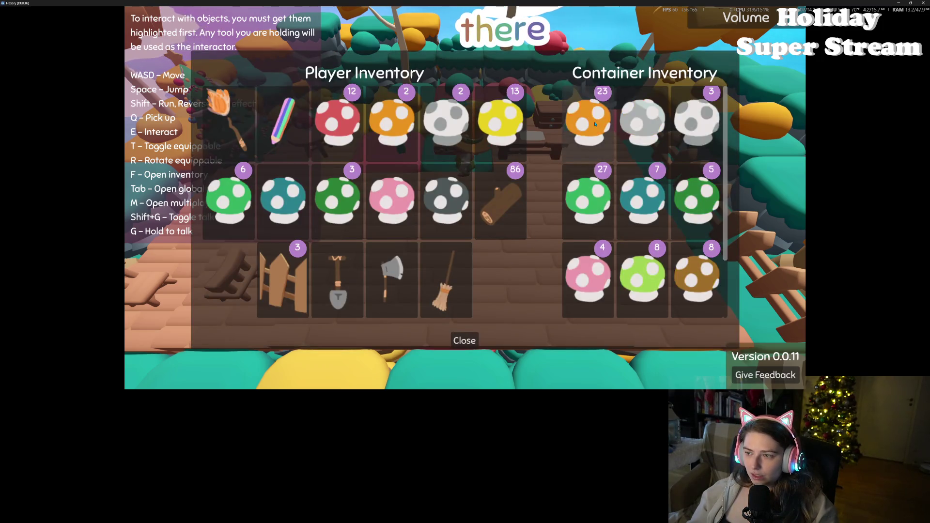
pyautogui.click(595, 124)
pyautogui.click(595, 124)
pyautogui.click(595, 124)
pyautogui.click(595, 124)
pyautogui.click(595, 124)
pyautogui.click(594, 124)
pyautogui.click(595, 124)
pyautogui.click(594, 124)
pyautogui.click(595, 124)
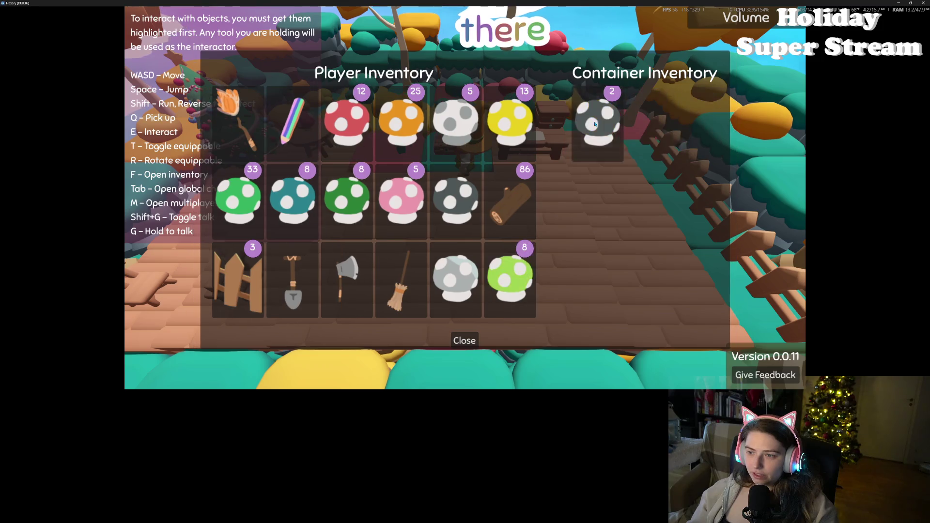
pyautogui.click(595, 124)
pyautogui.click(478, 344)
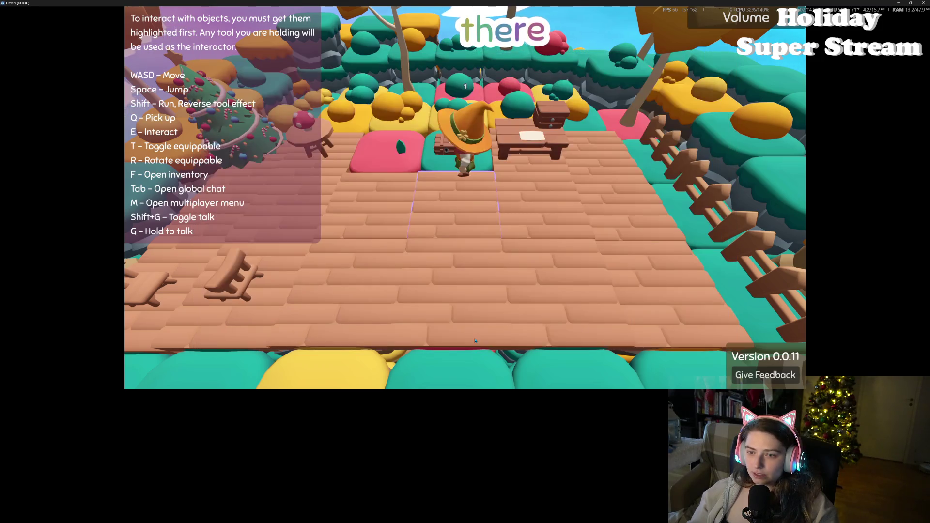
# Walk the witch toward the front and onto the yellow tile, zooming the camera
pyautogui.press('s')
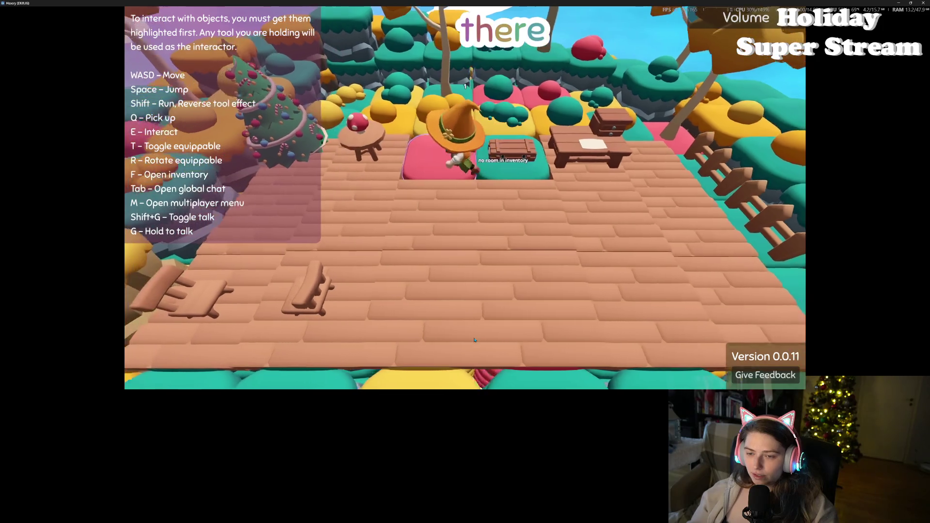
pyautogui.scroll(-5, 475, 340)
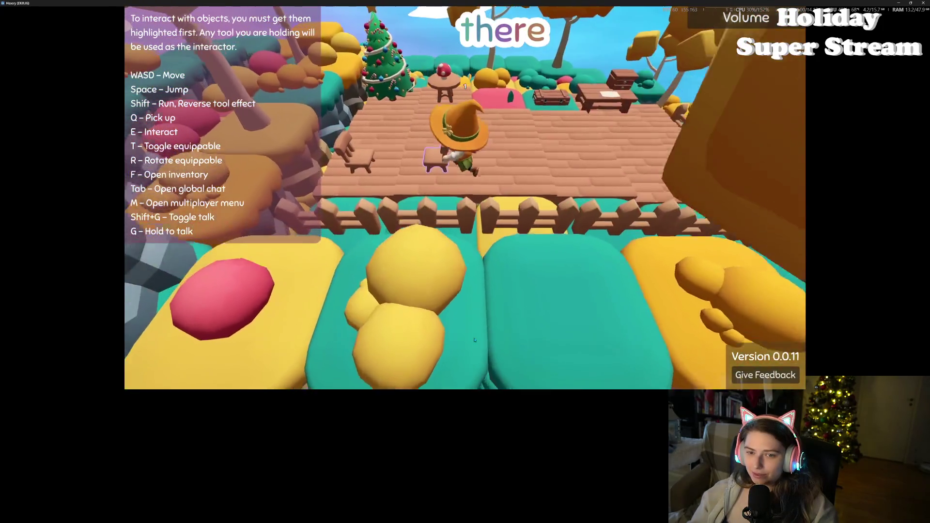
pyautogui.scroll(-5, 475, 340)
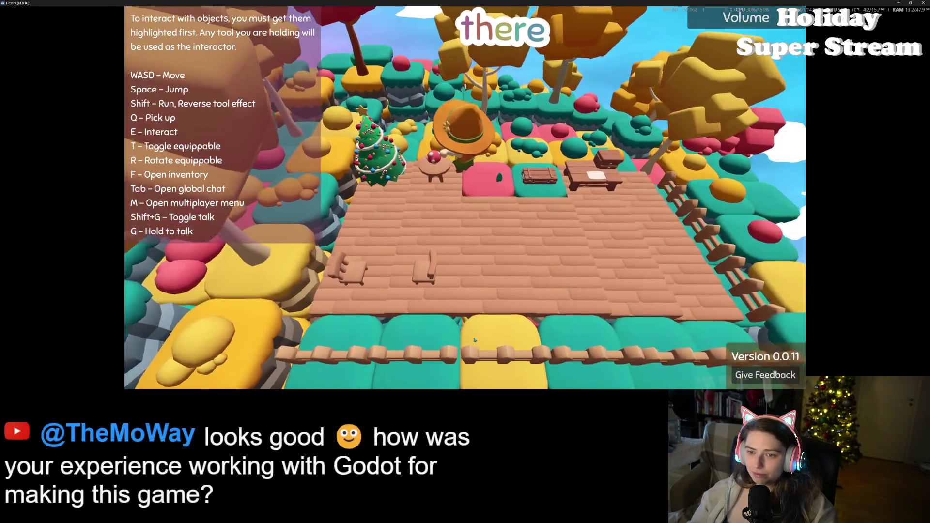
pyautogui.scroll(5, 475, 341)
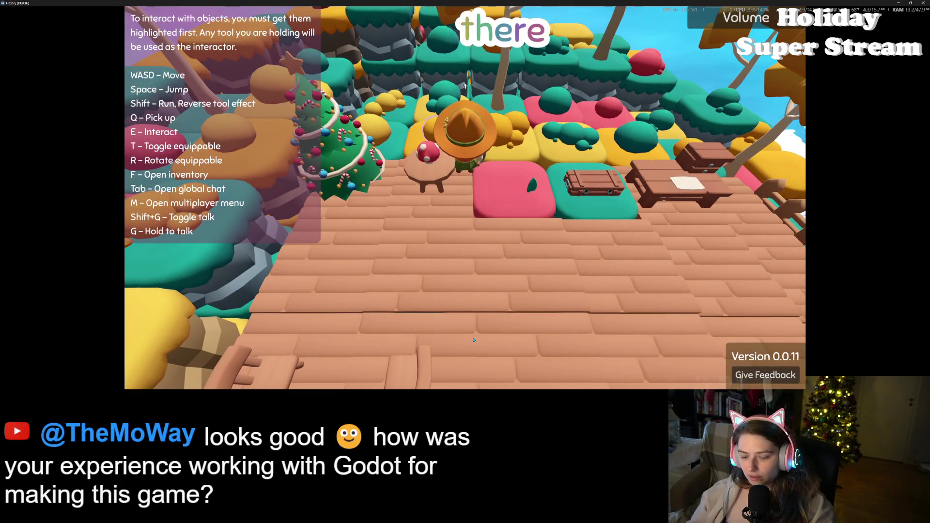
pyautogui.press('w')
pyautogui.scroll(2, 473, 340)
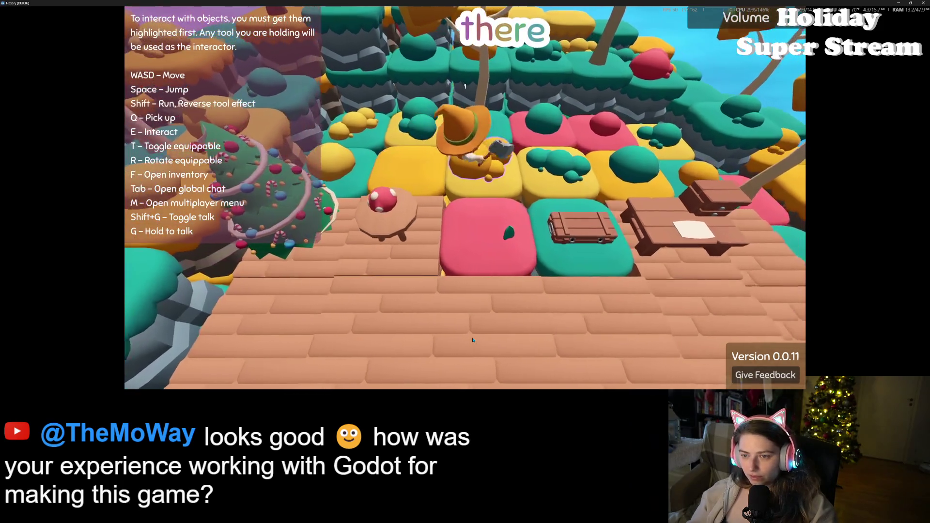
pyautogui.scroll(-3, 473, 340)
# Check the player inventory several times, selecting a fence piece in it
pyautogui.press('f')
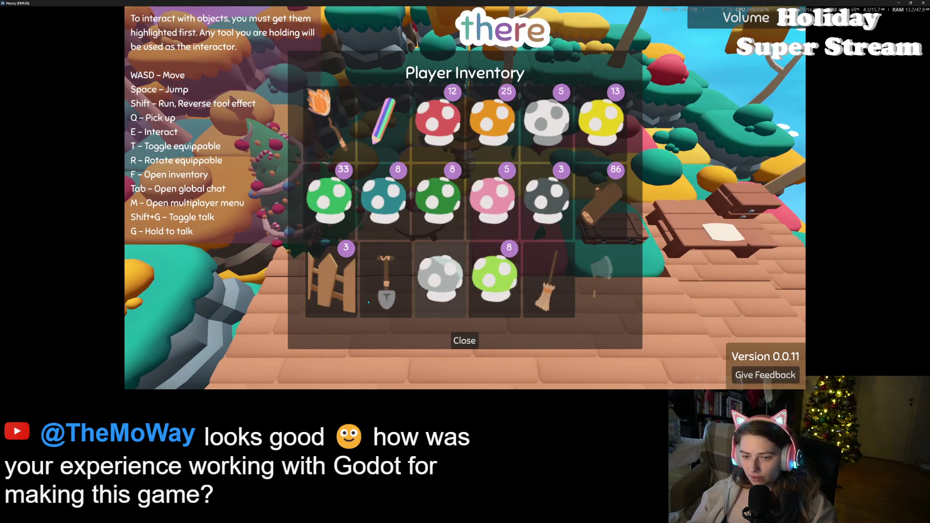
pyautogui.click(351, 301)
pyautogui.click(463, 341)
pyautogui.press('f')
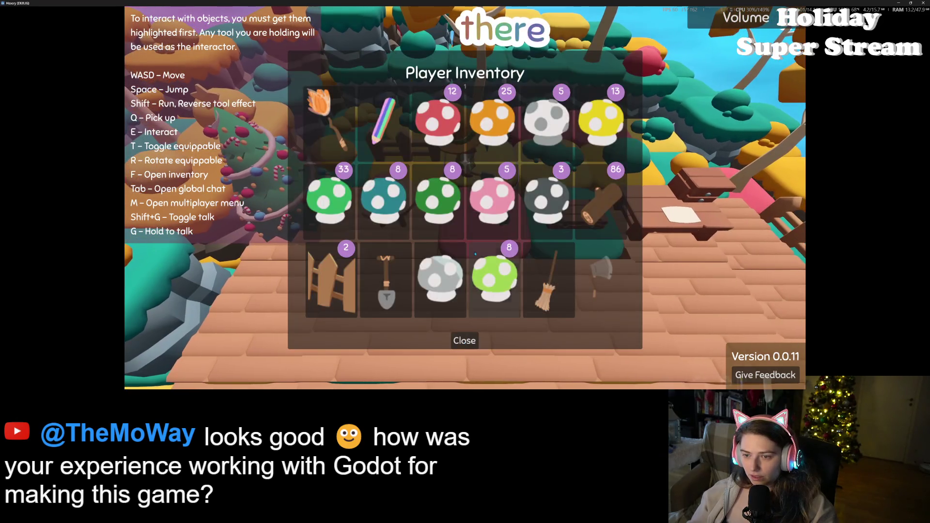
pyautogui.click(472, 341)
pyautogui.press('f')
pyautogui.click(472, 340)
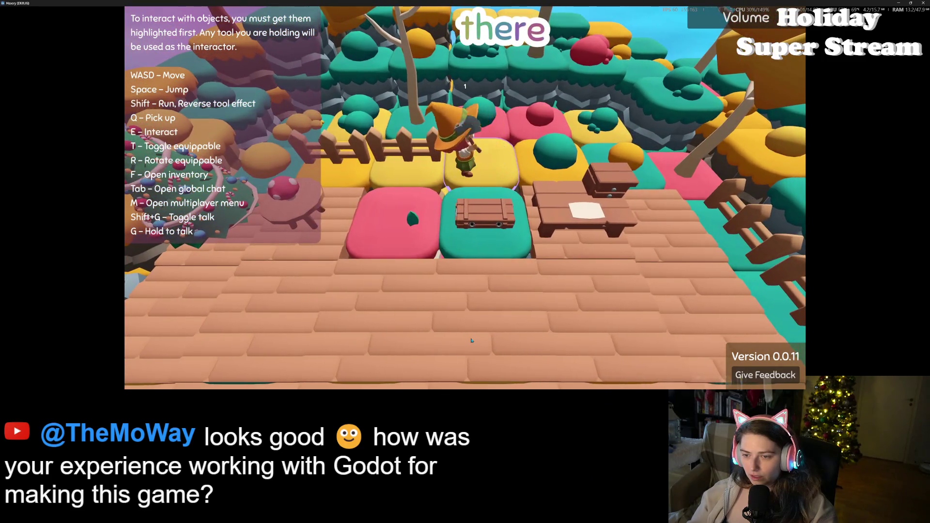
pyautogui.press('f')
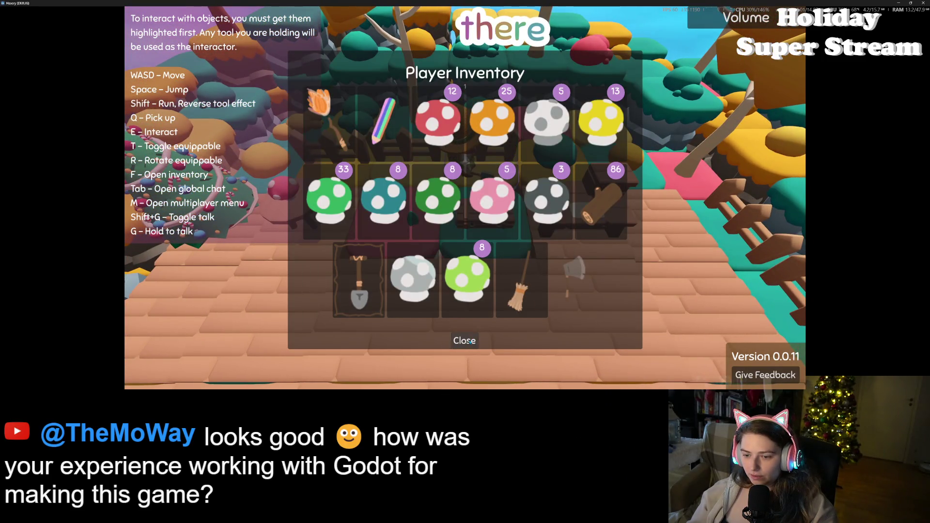
pyautogui.click(464, 340)
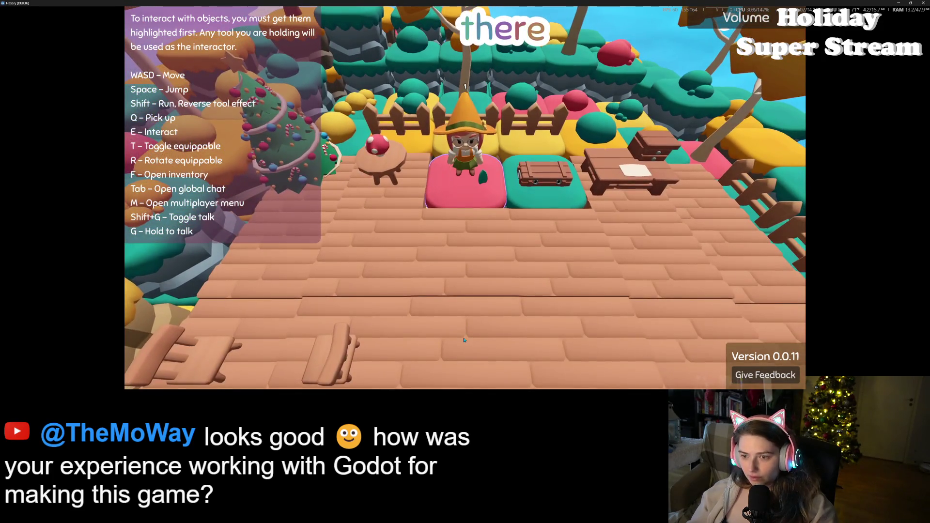
# Walk to the workbench by the table and open its recipes with Planks selected
pyautogui.press('w')
pyautogui.press('d')
pyautogui.press('a')
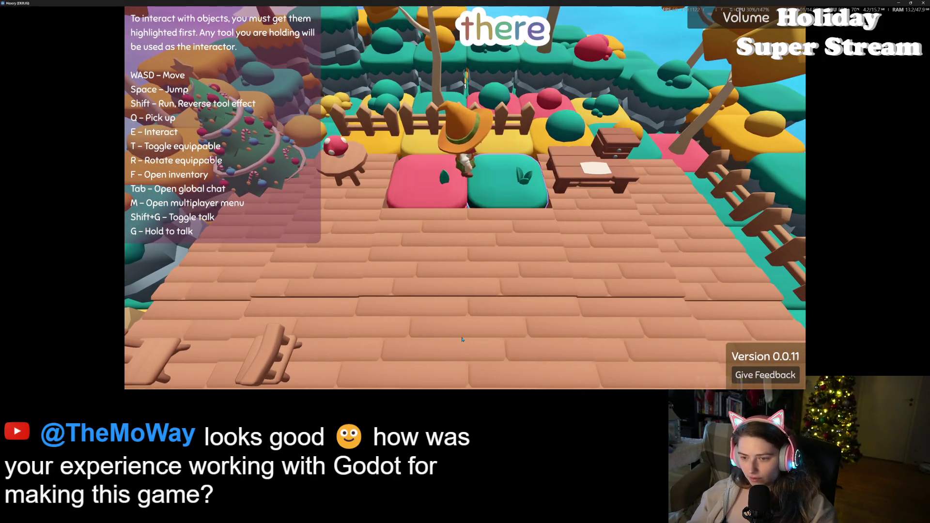
pyautogui.press('d')
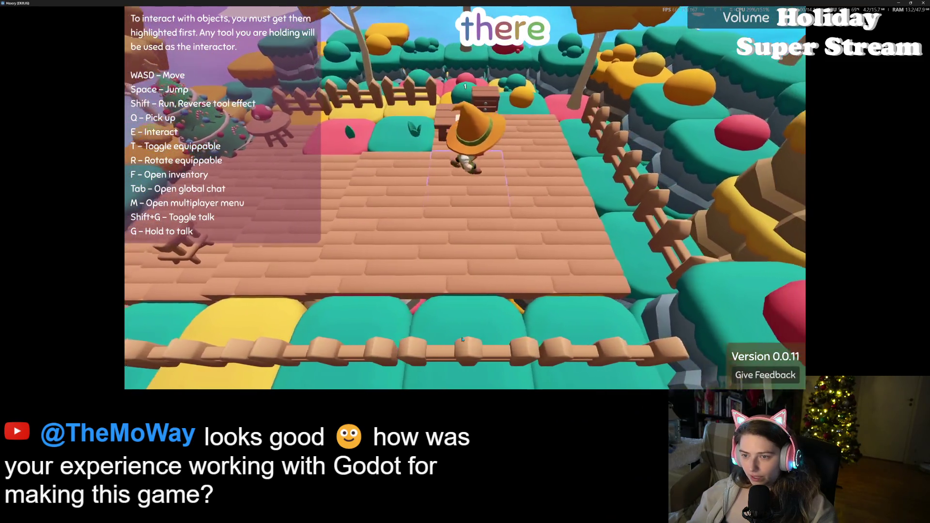
pyautogui.press('f')
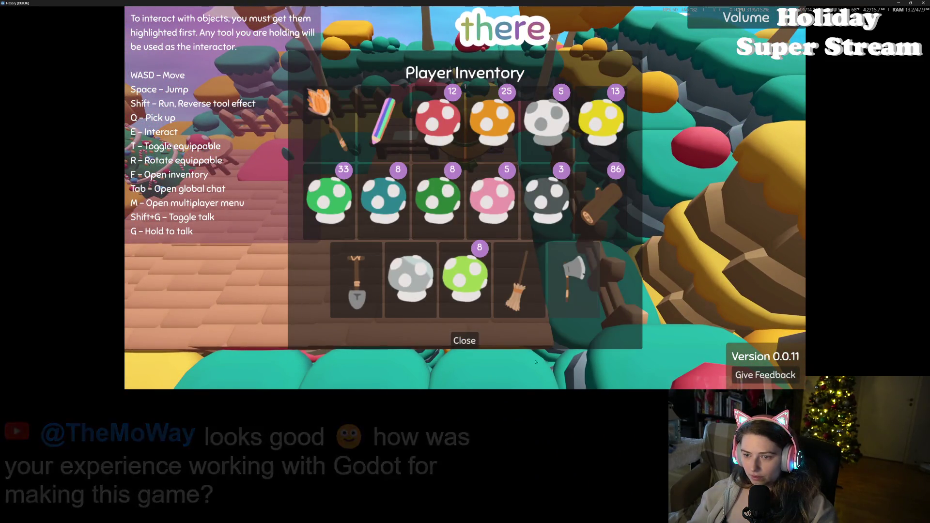
pyautogui.click(473, 342)
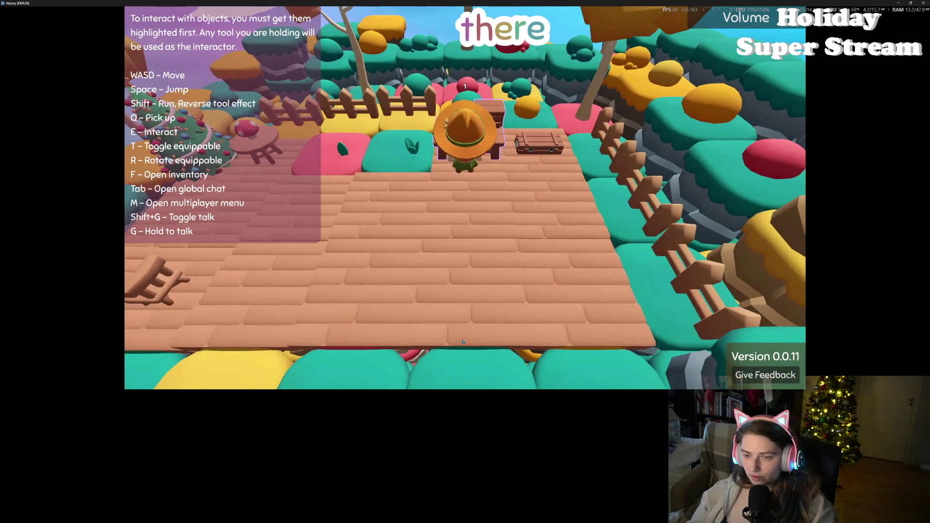
pyautogui.press('e')
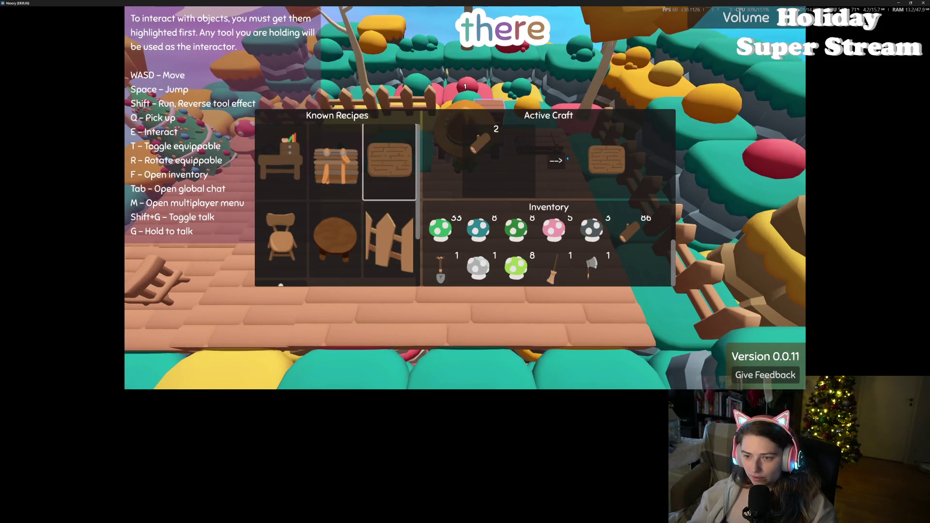
# Leave the crafting panel, walk across the deck and check the inventory twice
pyautogui.press('Escape')
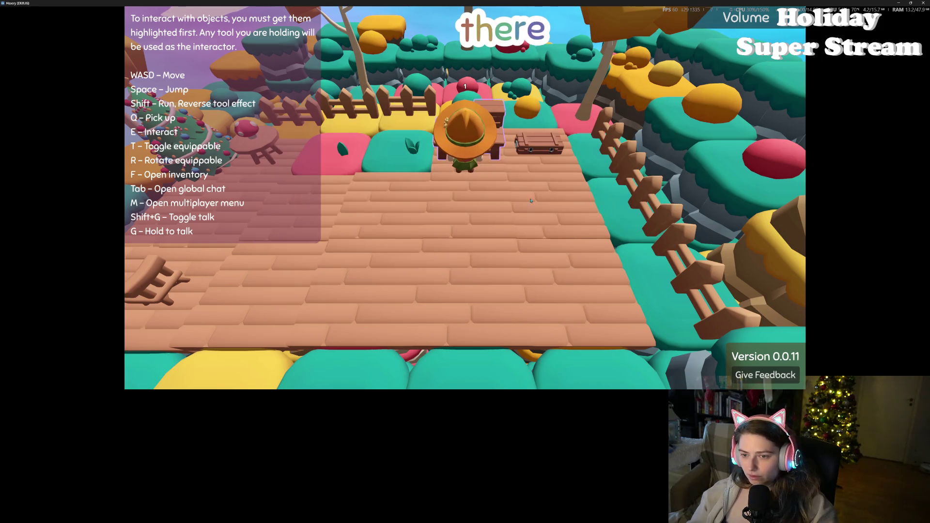
pyautogui.press('a')
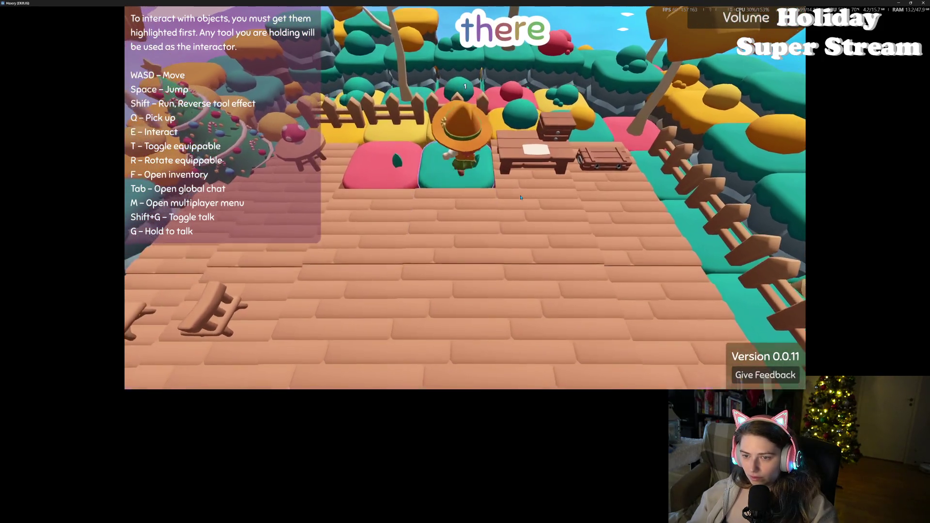
pyautogui.press('s')
pyautogui.press('f')
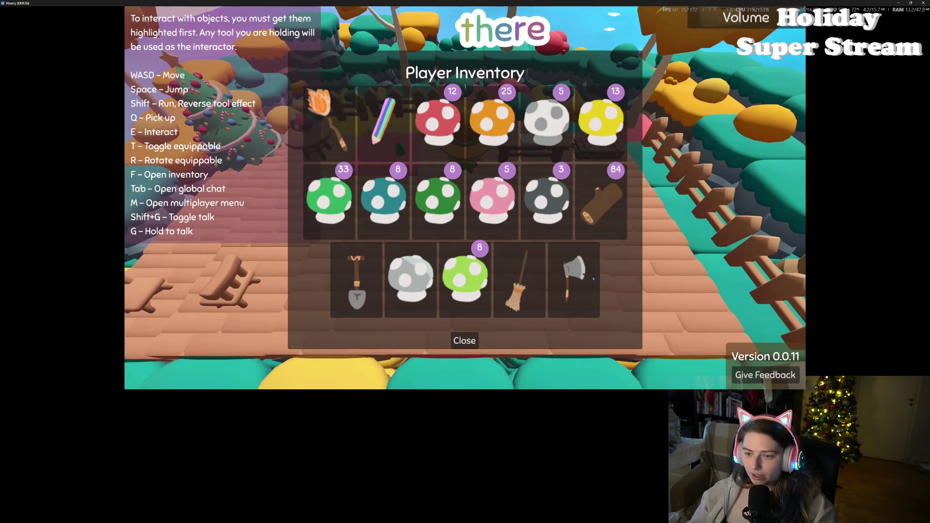
pyautogui.click(463, 339)
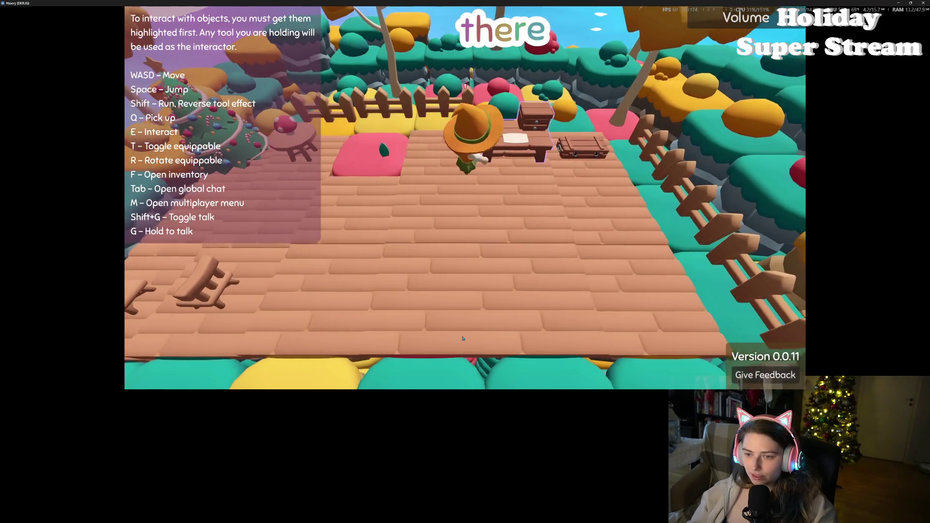
pyautogui.press('s')
pyautogui.press('f')
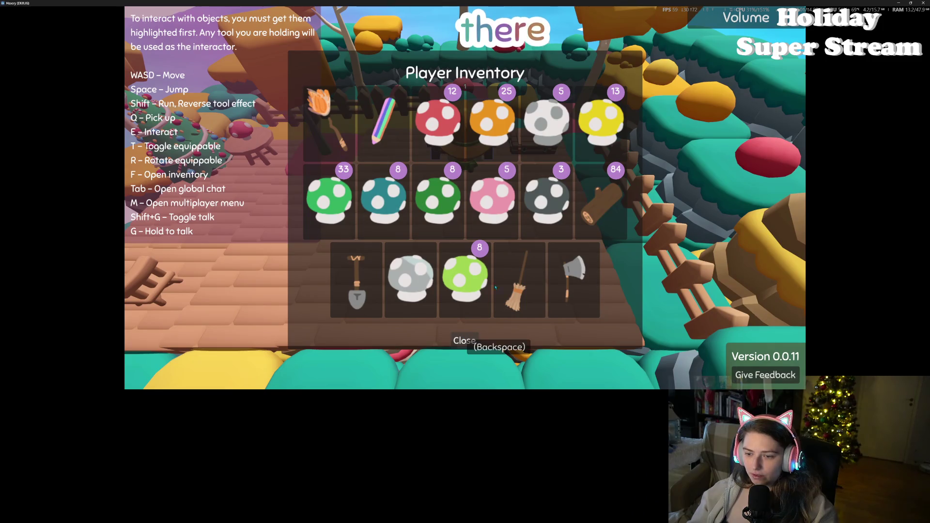
pyautogui.click(454, 341)
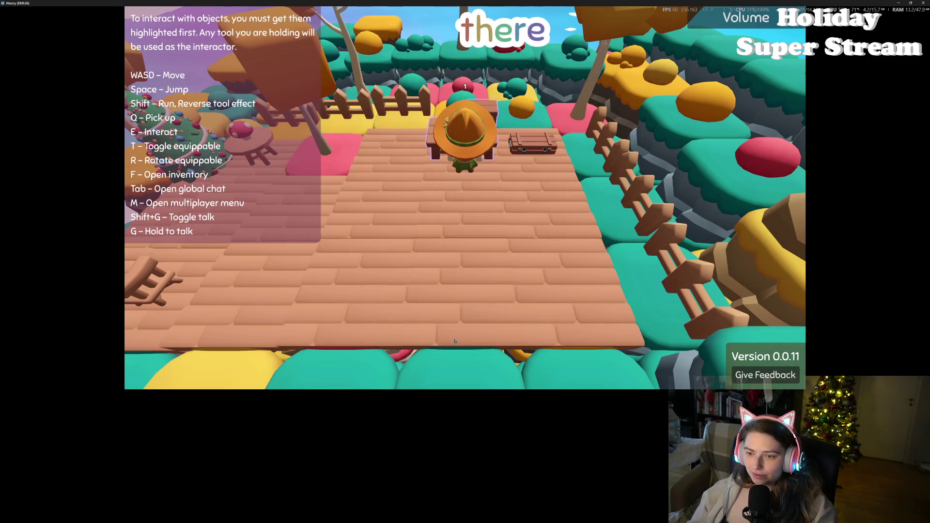
# Craft one plank from 2 logs at the workbench
pyautogui.press('e')
pyautogui.click(389, 160)
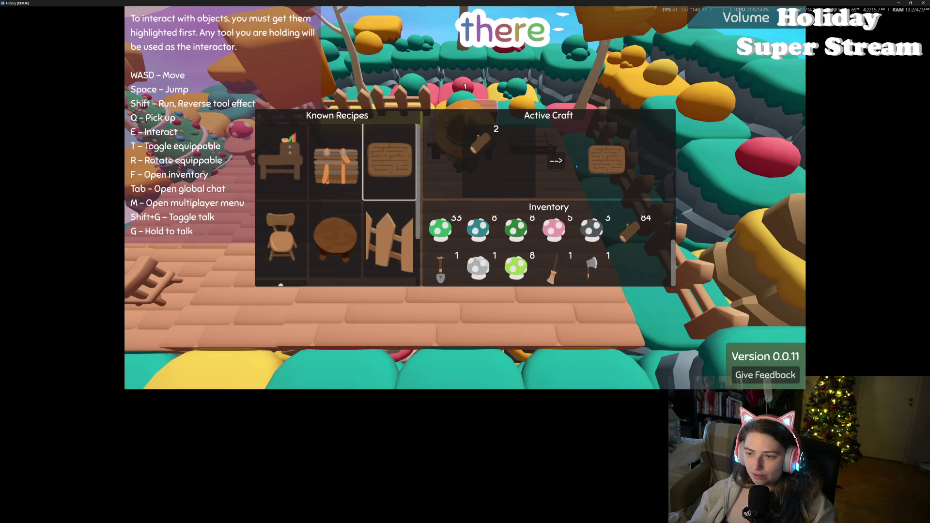
pyautogui.click(556, 161)
pyautogui.press('Escape')
# Walk left to the tree beside the deck and chop it down
pyautogui.press('a')
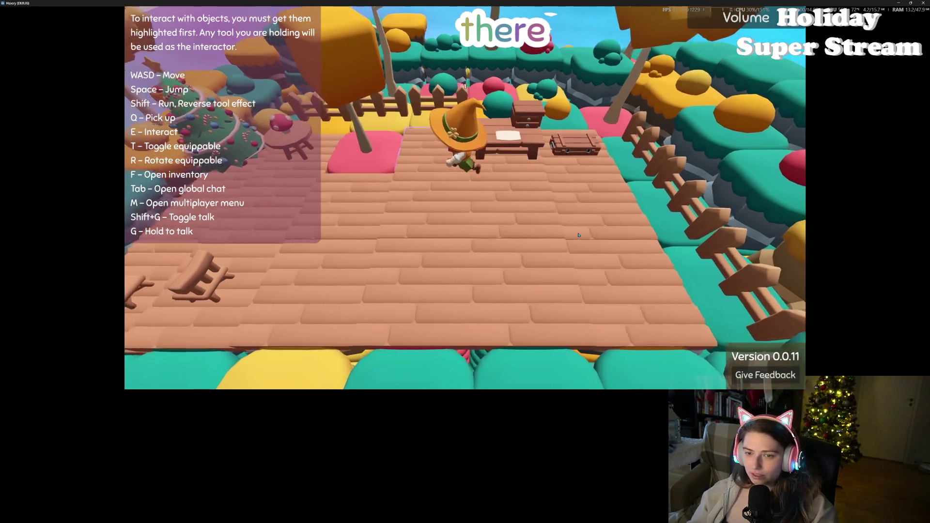
pyautogui.press('a')
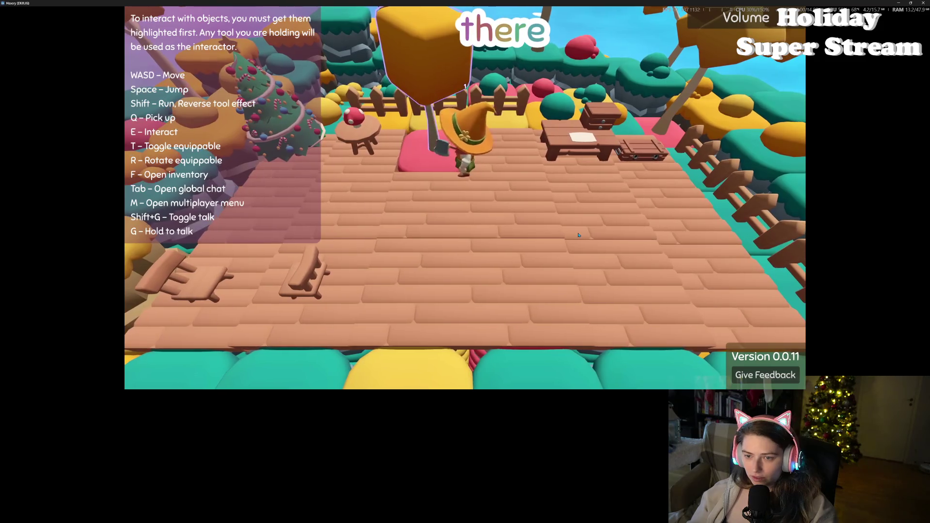
pyautogui.press('e')
pyautogui.press('s')
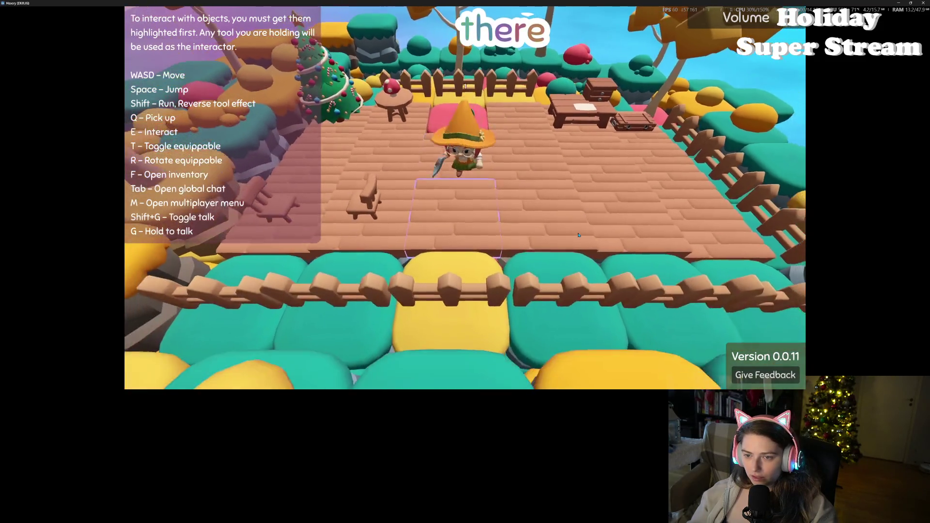
# Check the inventory, then walk up the deck to the table by the top fence
pyautogui.press('f')
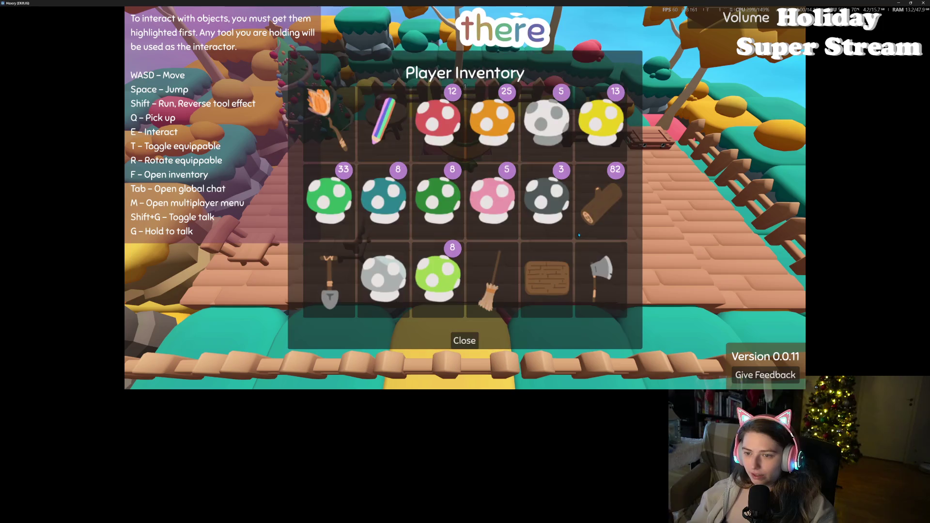
pyautogui.click(466, 339)
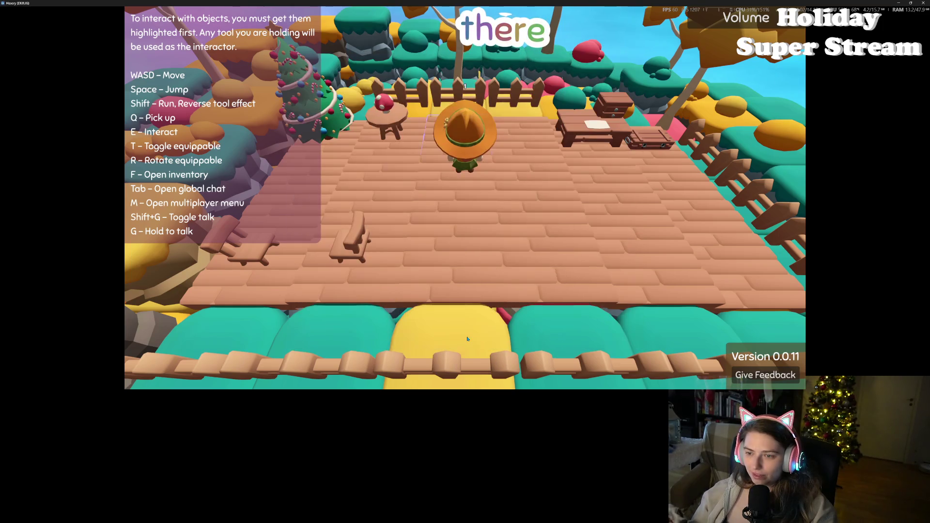
pyautogui.press('w')
pyautogui.press('d')
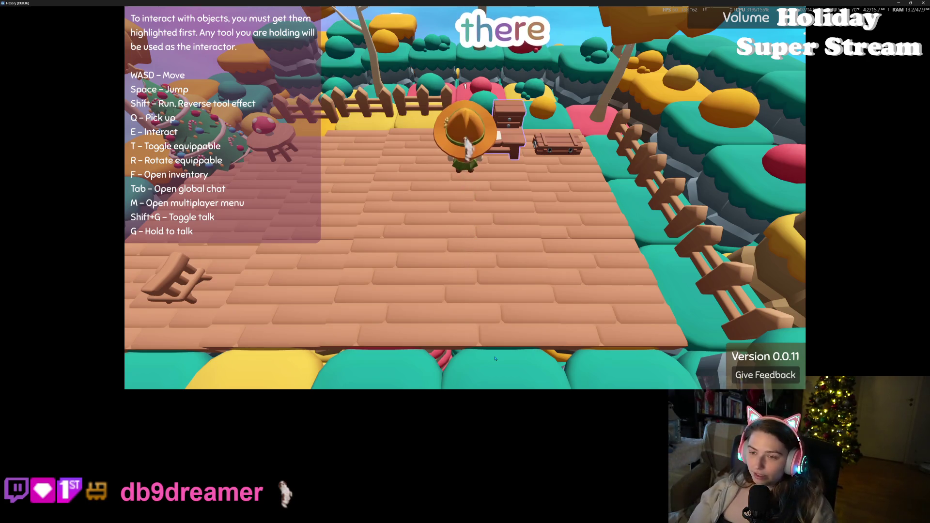
pyautogui.scroll(-5, 557, 285)
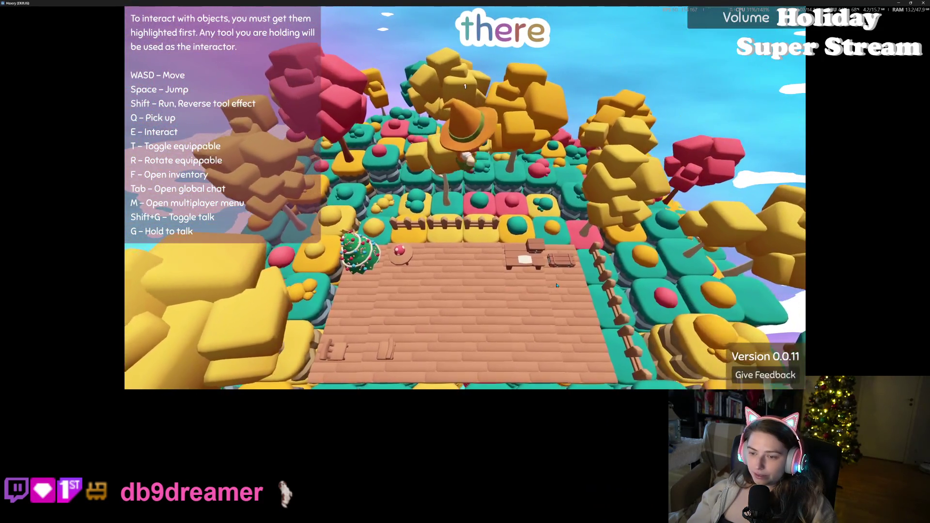
pyautogui.scroll(5, 557, 285)
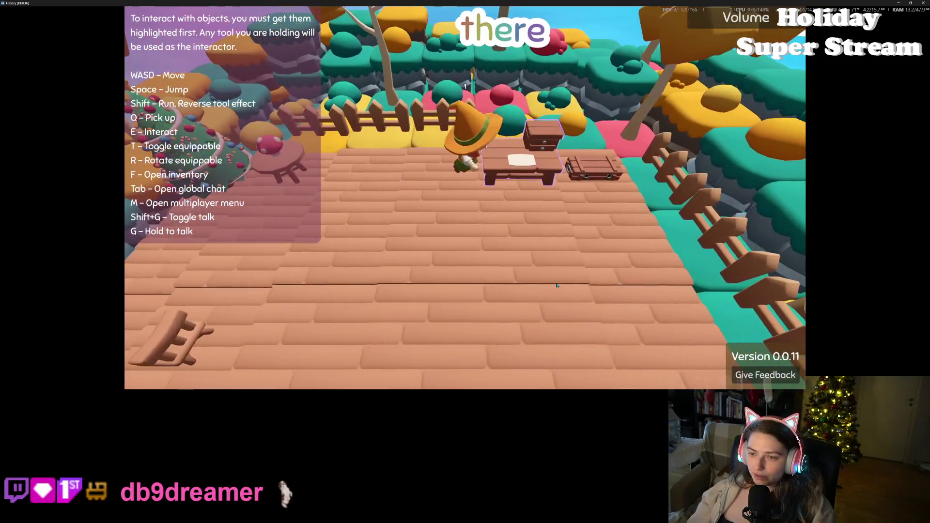
# Craft a fence from 2 logs at the workbench, leaving 80 logs
pyautogui.press('a')
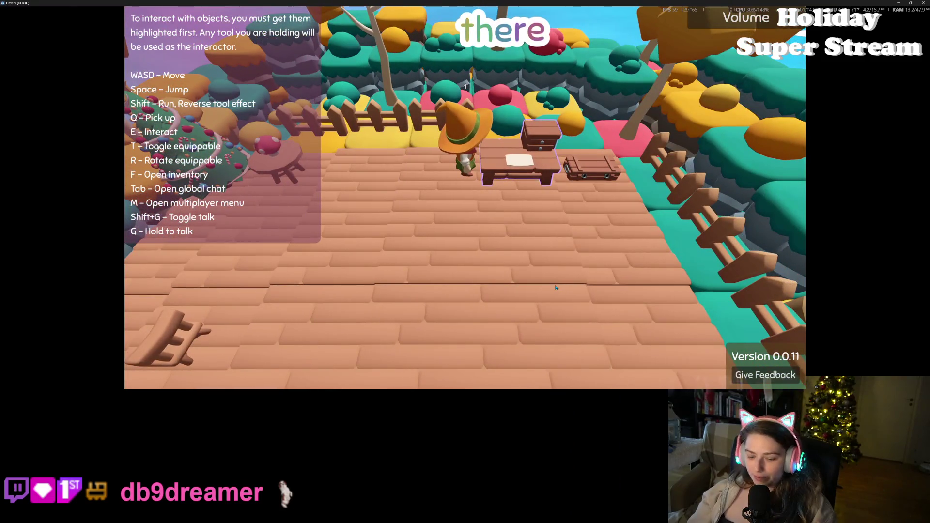
pyautogui.press('e')
pyautogui.click(414, 248)
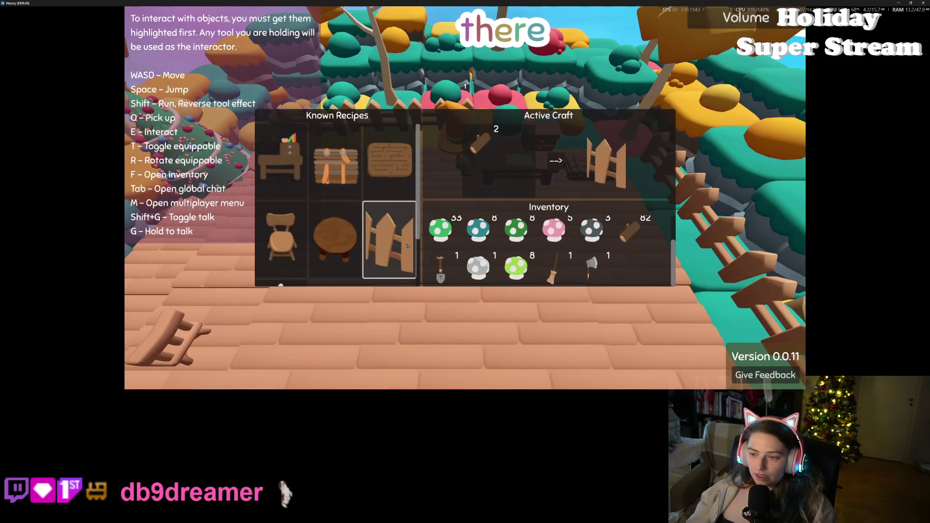
pyautogui.click(567, 162)
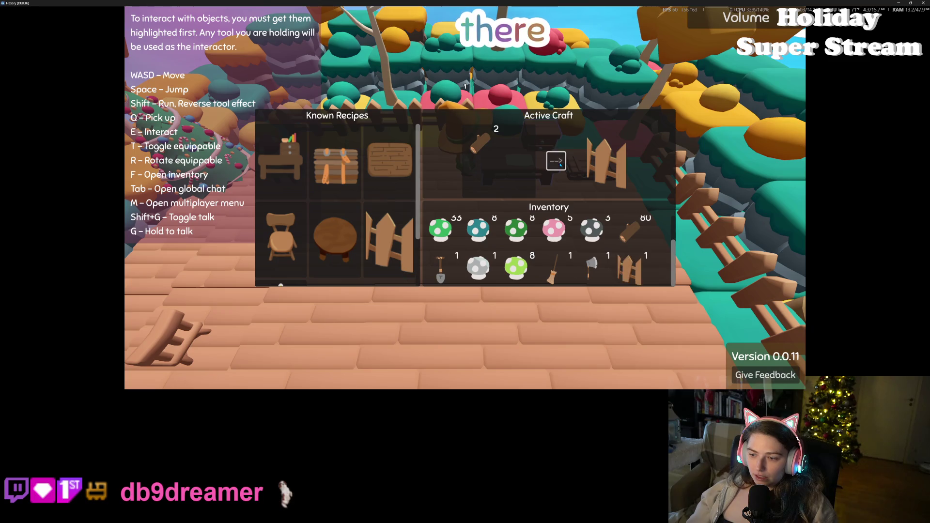
pyautogui.press('Escape')
# Open the crate and move the red, orange, teal and green 8 mushroom stacks into it
pyautogui.press('d')
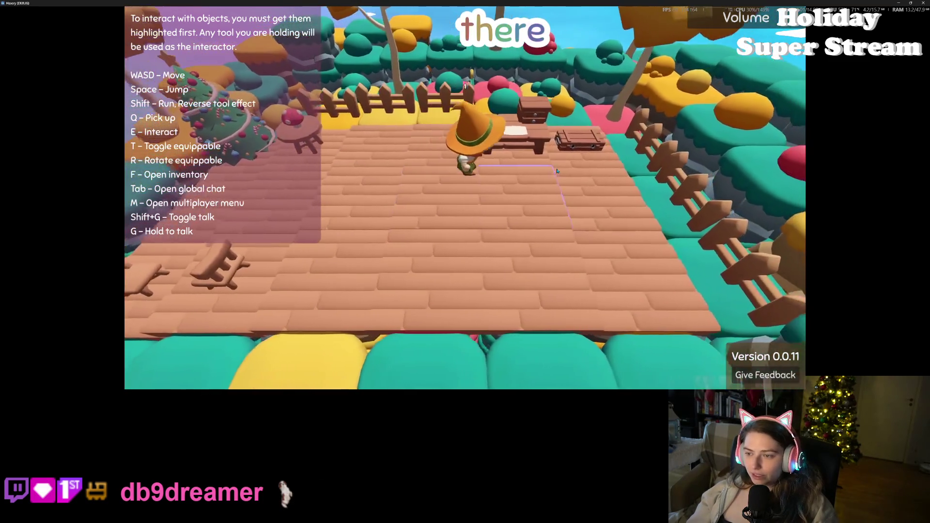
pyautogui.press('e')
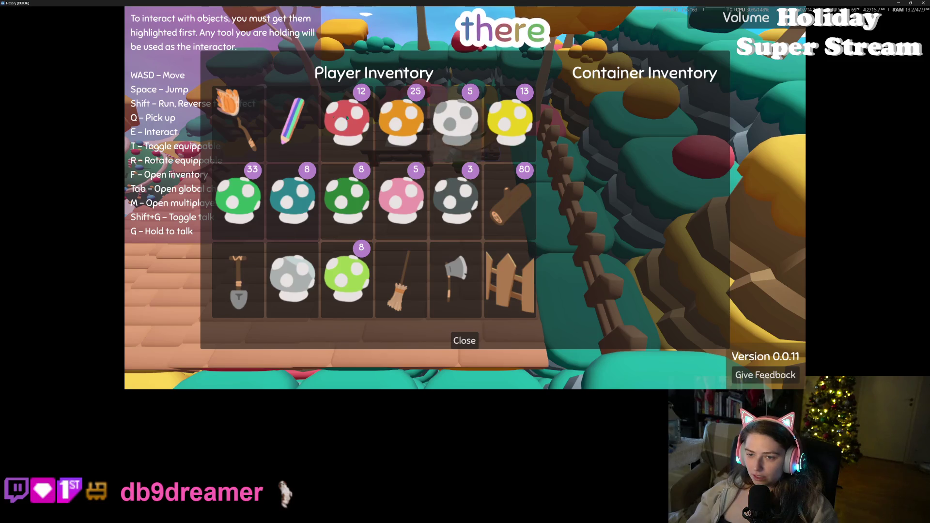
pyautogui.click(347, 118)
pyautogui.click(347, 118)
pyautogui.click(347, 118)
pyautogui.click(358, 123)
pyautogui.click(367, 130)
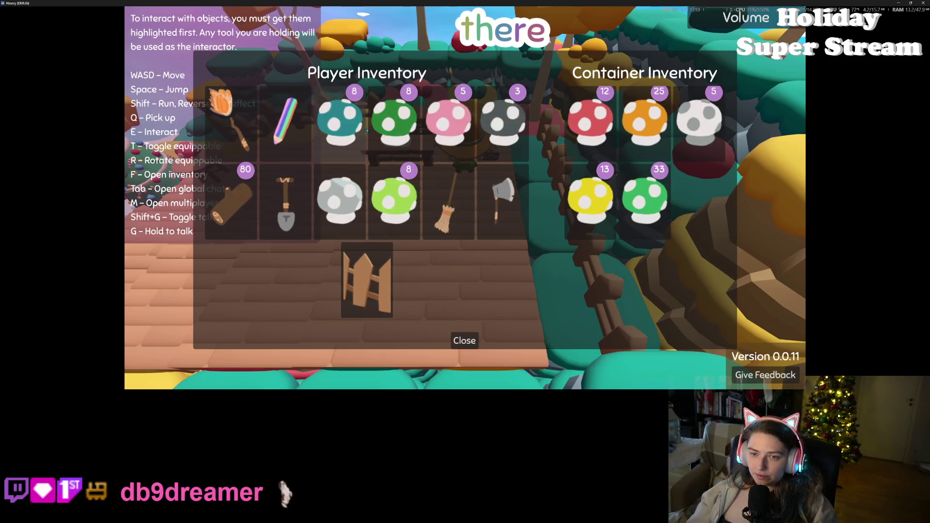
pyautogui.click(365, 135)
pyautogui.click(363, 142)
# Move the pink, grey, white and last green mushroom stacks into the crate
pyautogui.click(363, 147)
pyautogui.click(362, 152)
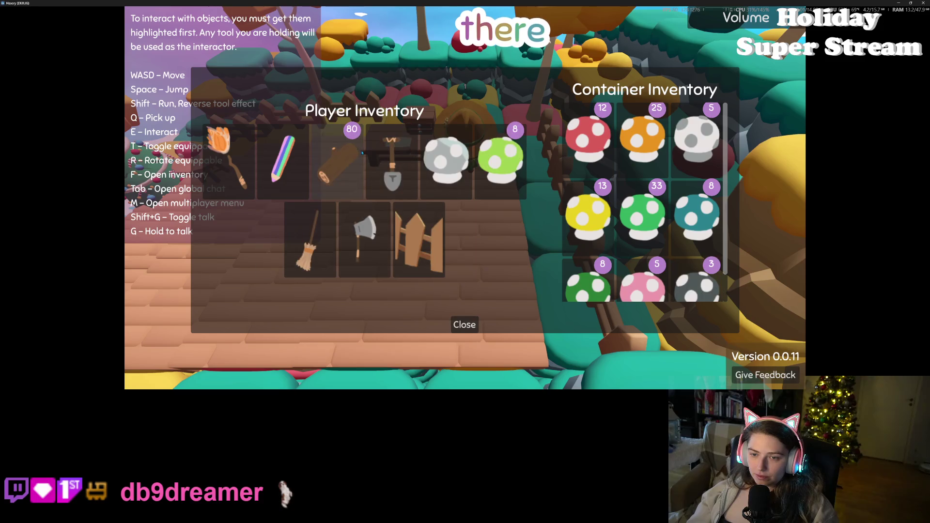
pyautogui.click(448, 160)
pyautogui.click(467, 168)
pyautogui.press('Escape')
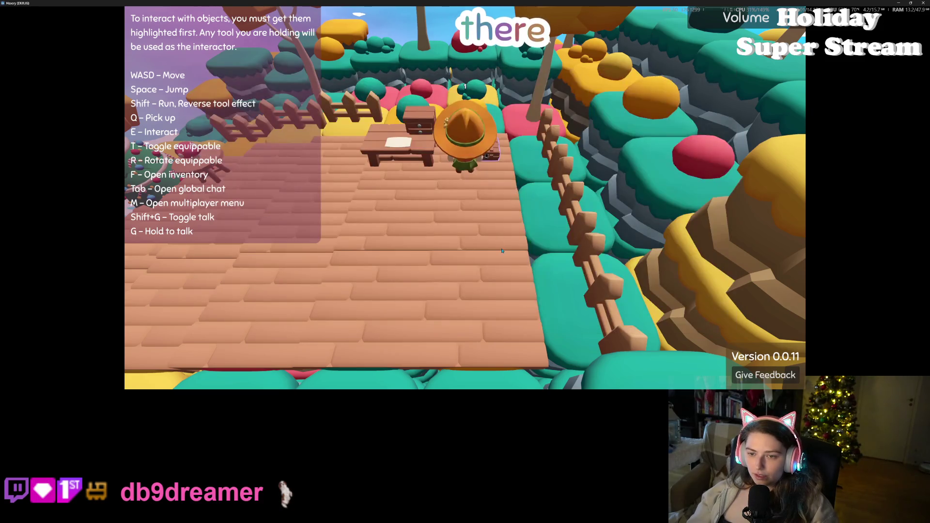
pyautogui.press('e')
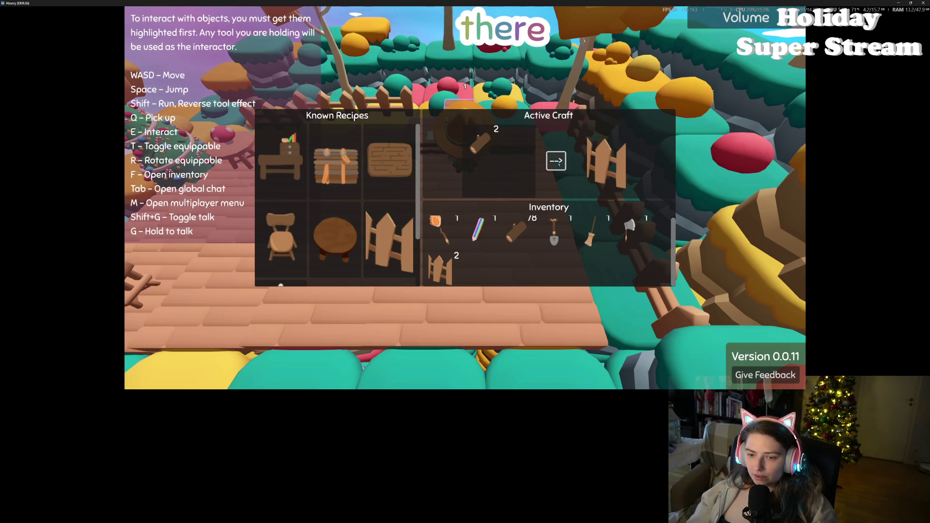
# Leave crafting and walk the witch around the table and left across the deck
pyautogui.press('Escape')
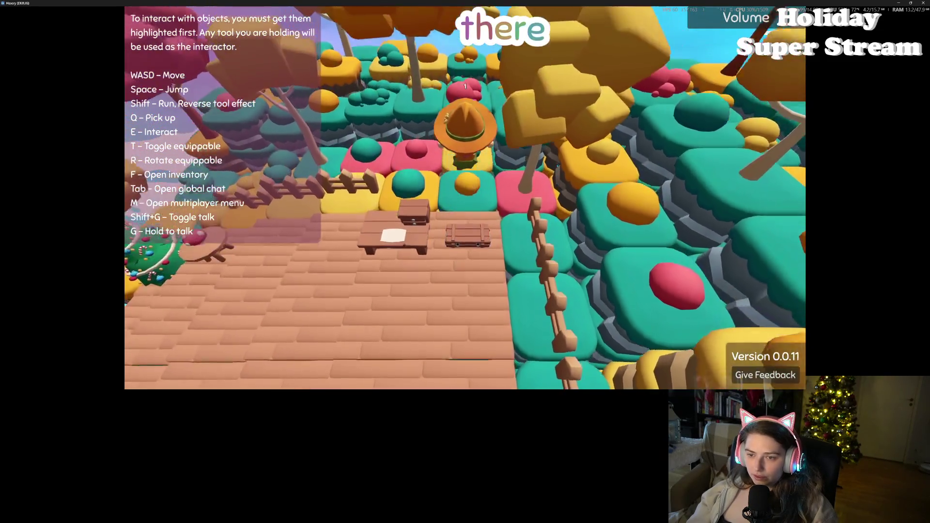
pyautogui.press('s')
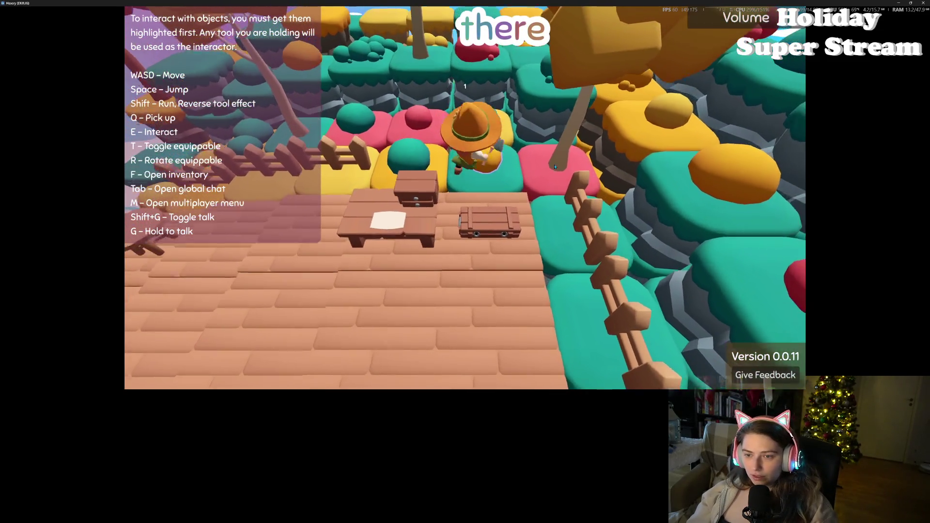
pyautogui.press('w')
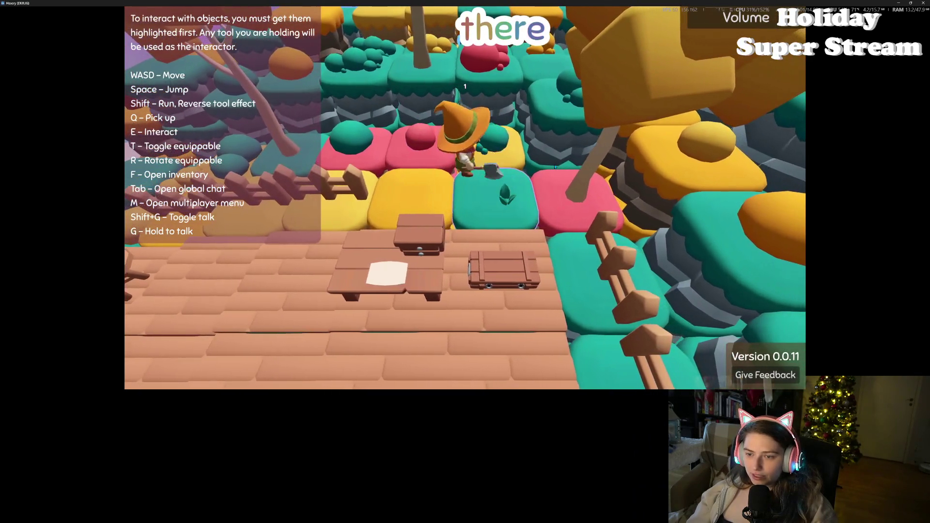
pyautogui.press('a')
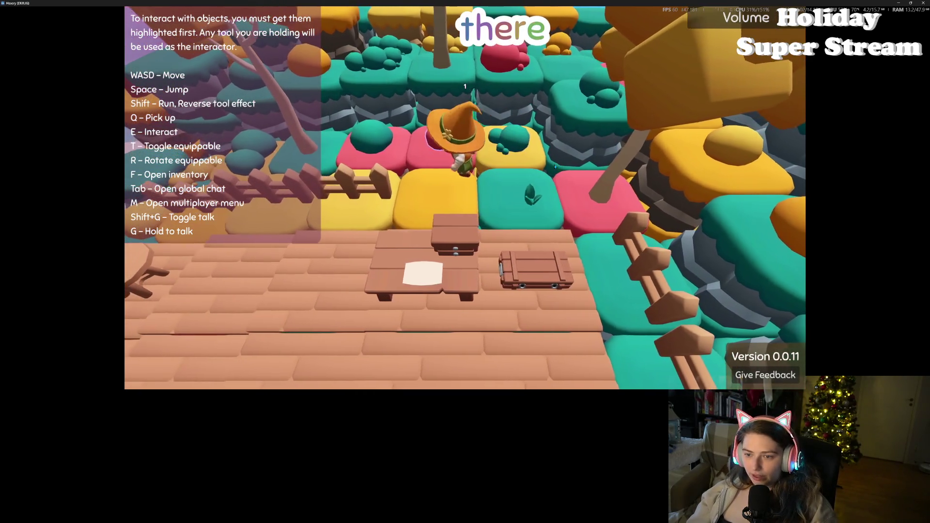
# Check the player inventory twice, then walk the witch to the front of the deck
pyautogui.press('f')
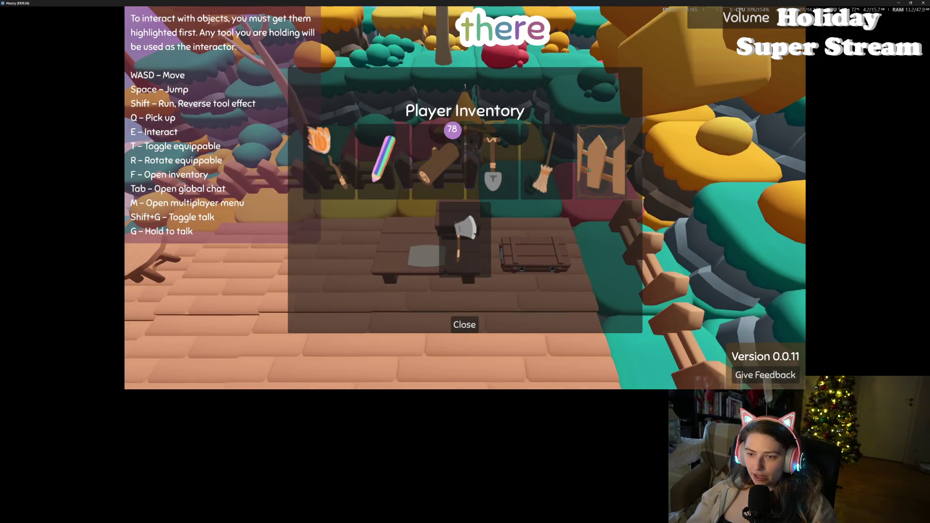
pyautogui.click(465, 325)
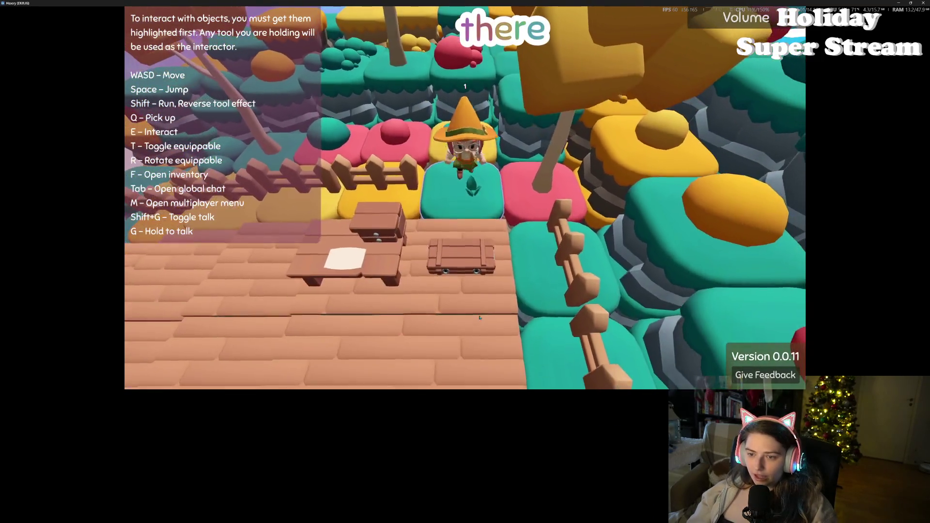
pyautogui.press('f')
pyautogui.click(456, 323)
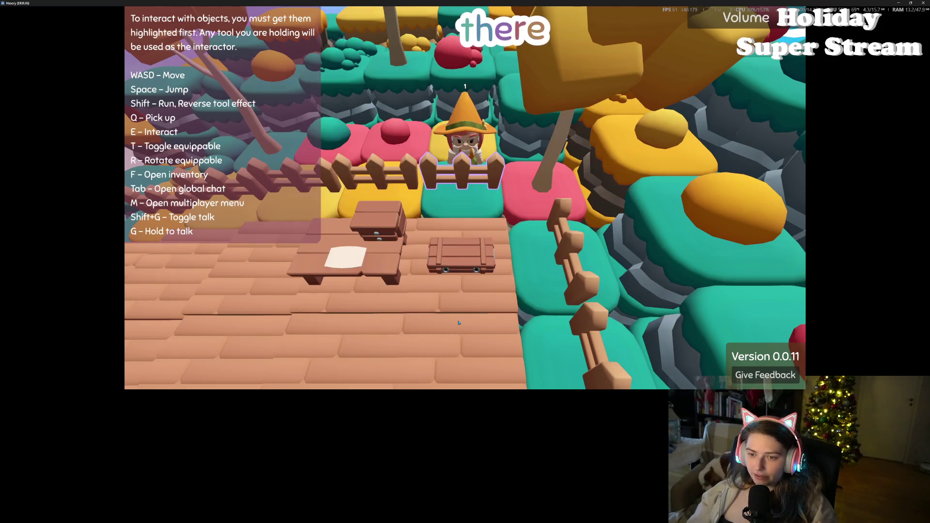
pyautogui.press('s')
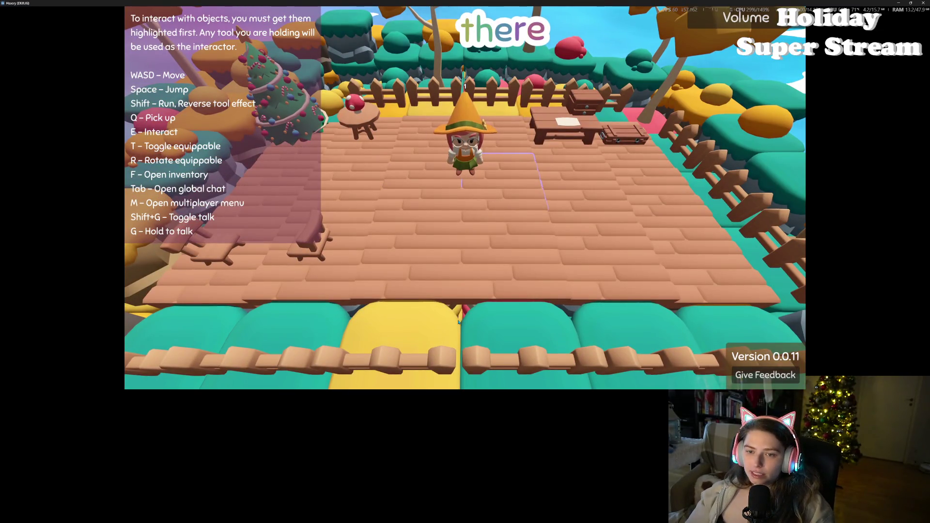
# Craft a fence from two logs at the workbench
pyautogui.press('w')
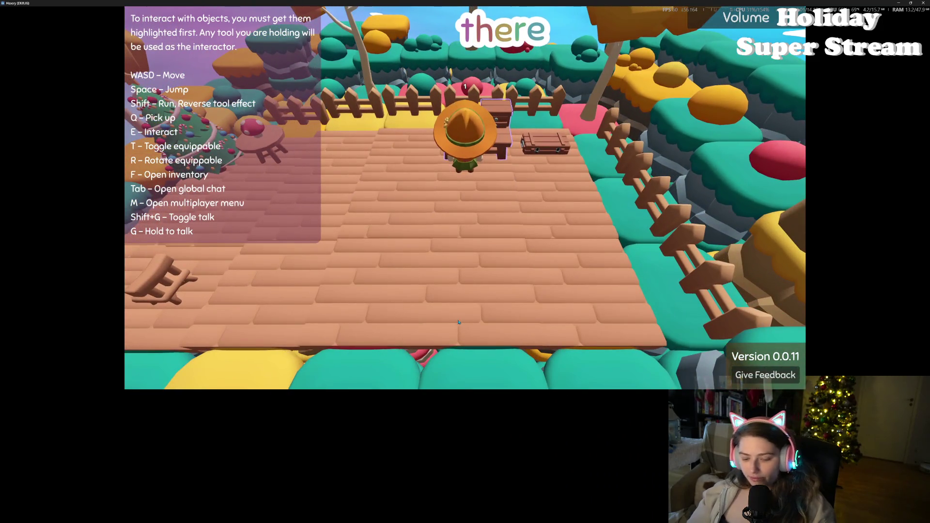
pyautogui.press('e')
pyautogui.click(419, 260)
pyautogui.click(557, 161)
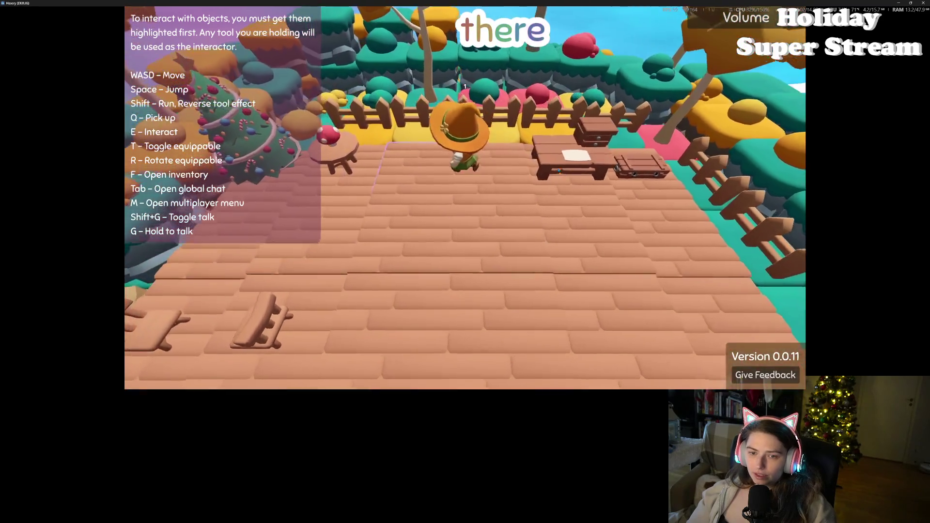
# Walk the witch to the Christmas tree and turn her to face the camera
pyautogui.press('a')
pyautogui.press('a')
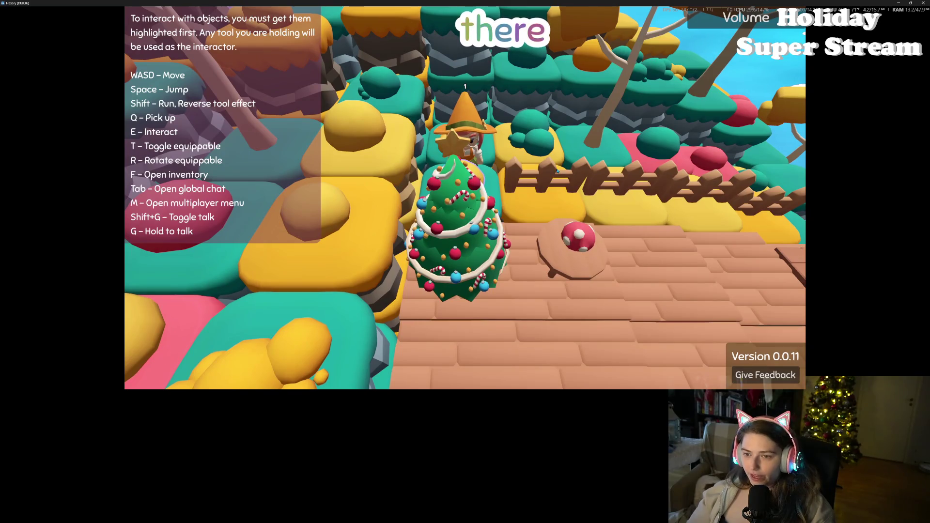
pyautogui.press('w')
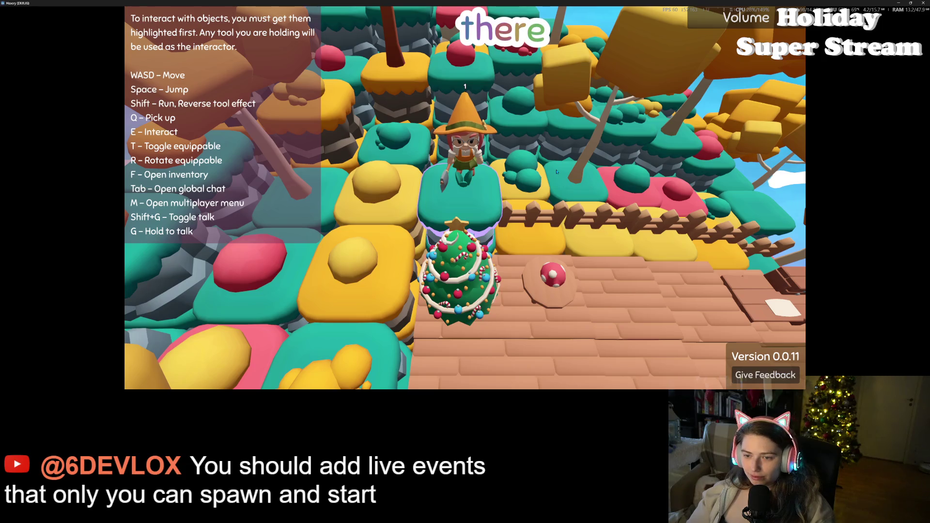
pyautogui.press('s')
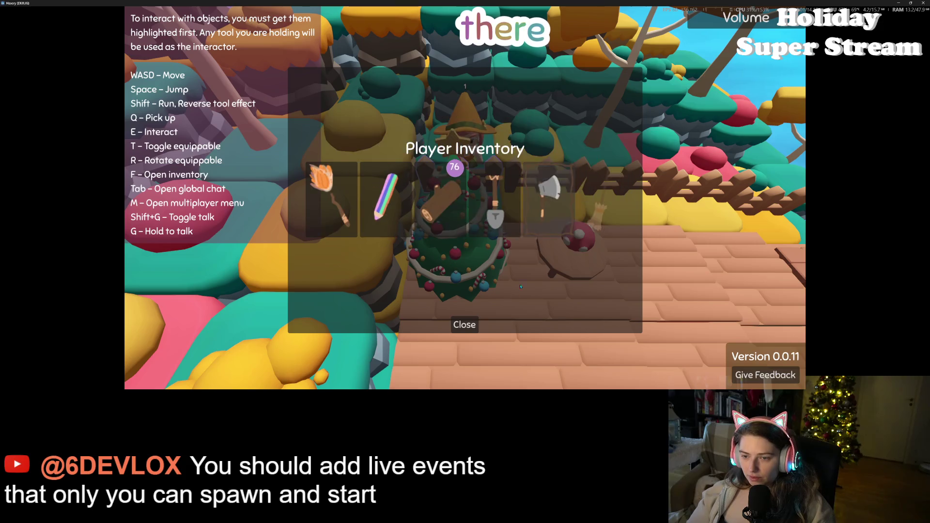
pyautogui.press('s')
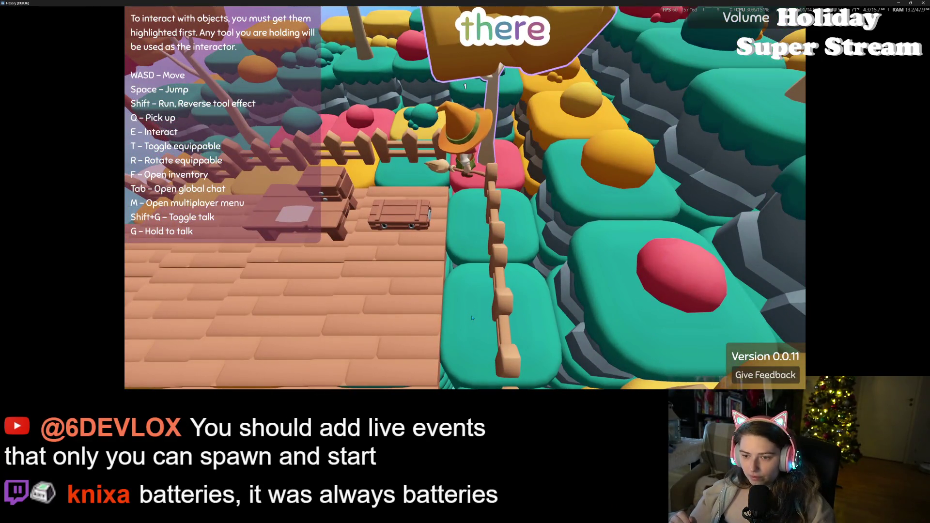
# Walk the witch off the pink pillar onto the floor beside the table, zooming in and out
pyautogui.scroll(-3, 472, 318)
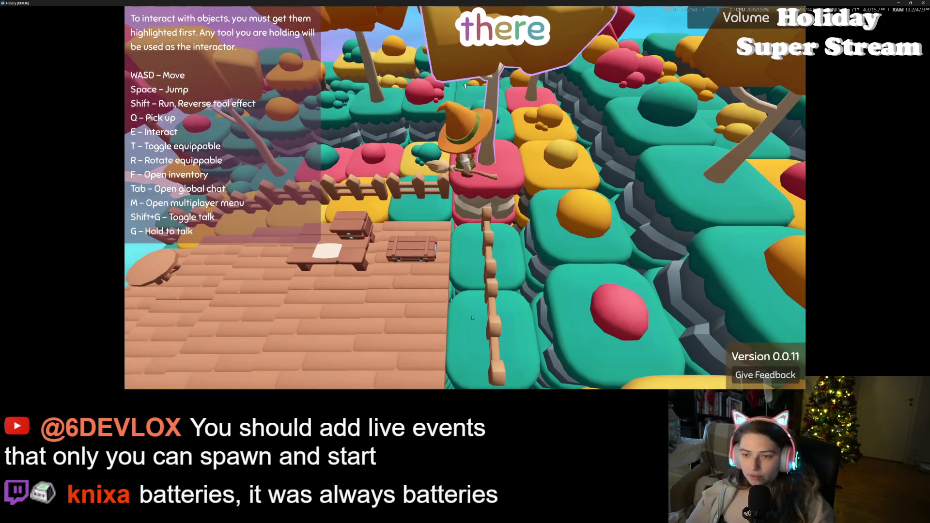
pyautogui.press('a')
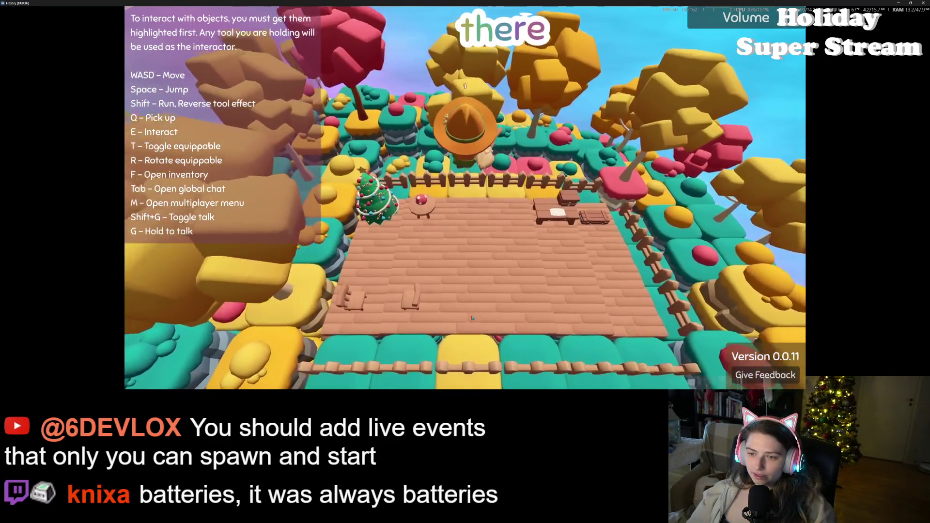
pyautogui.scroll(3, 472, 318)
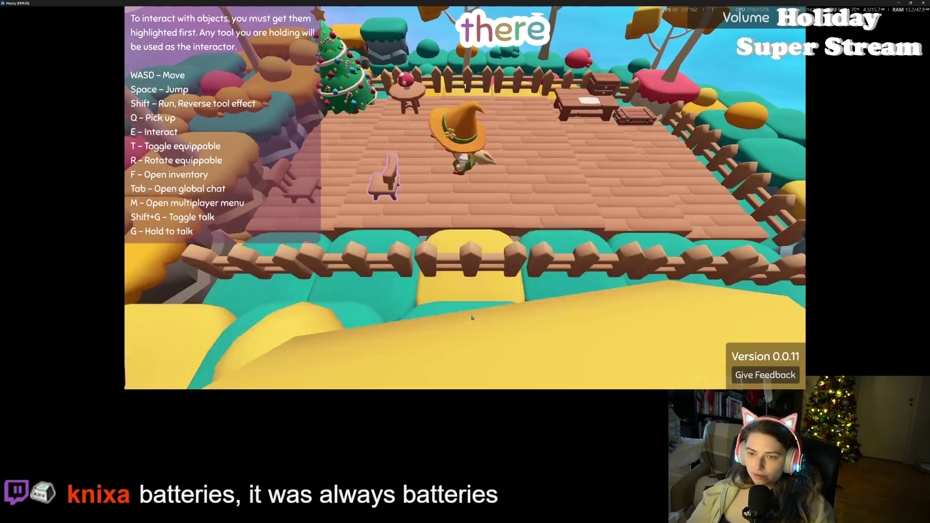
pyautogui.scroll(-5, 472, 318)
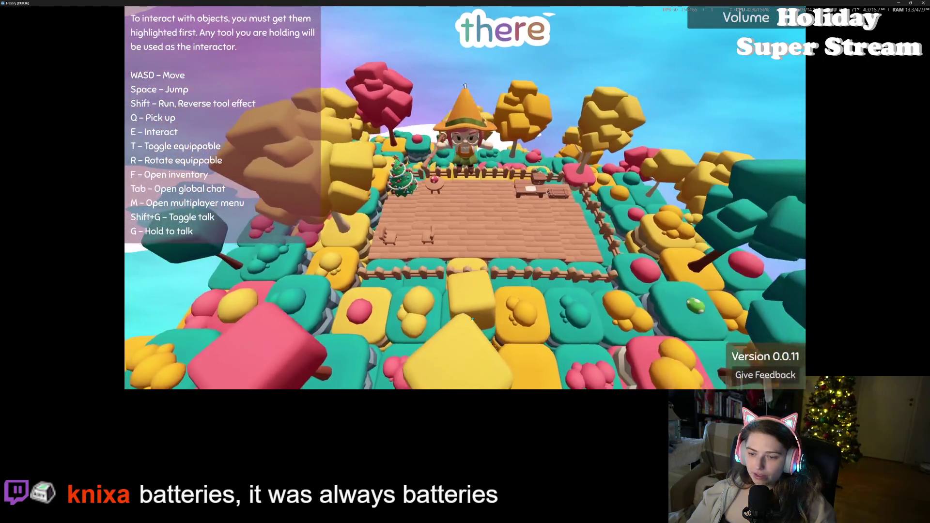
pyautogui.scroll(5, 465, 313)
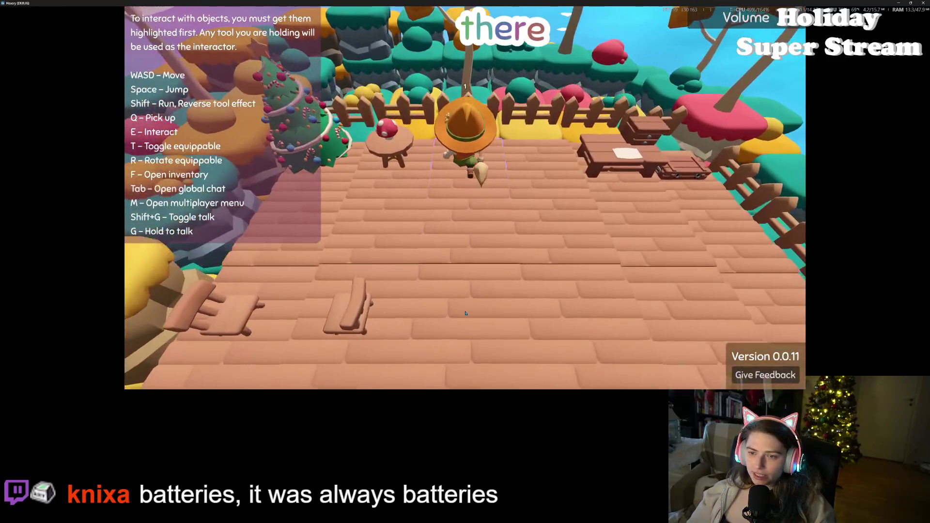
pyautogui.scroll(-2, 465, 313)
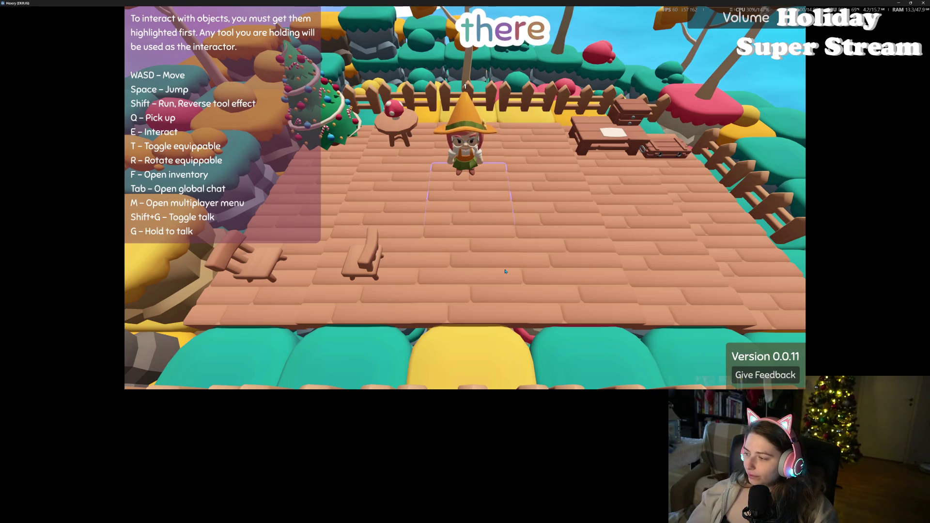
pyautogui.scroll(-5, 602, 214)
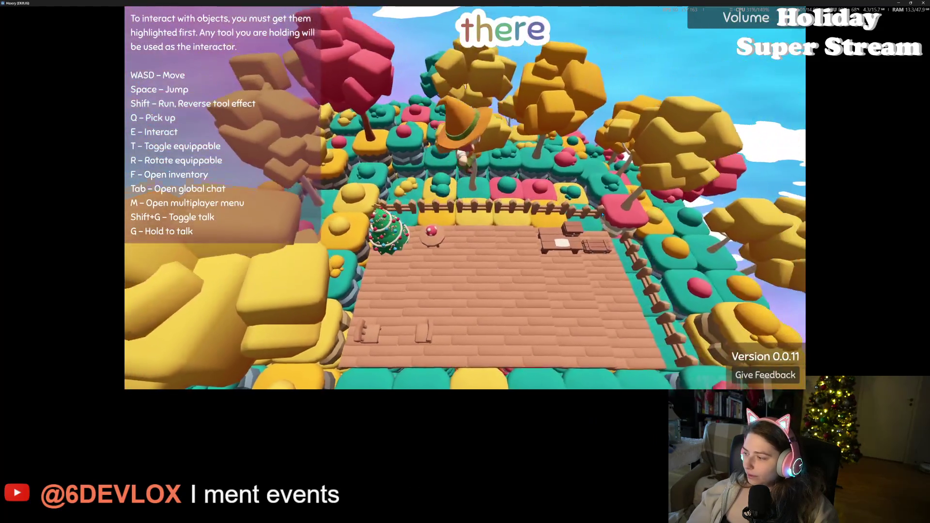
pyautogui.scroll(5, 602, 214)
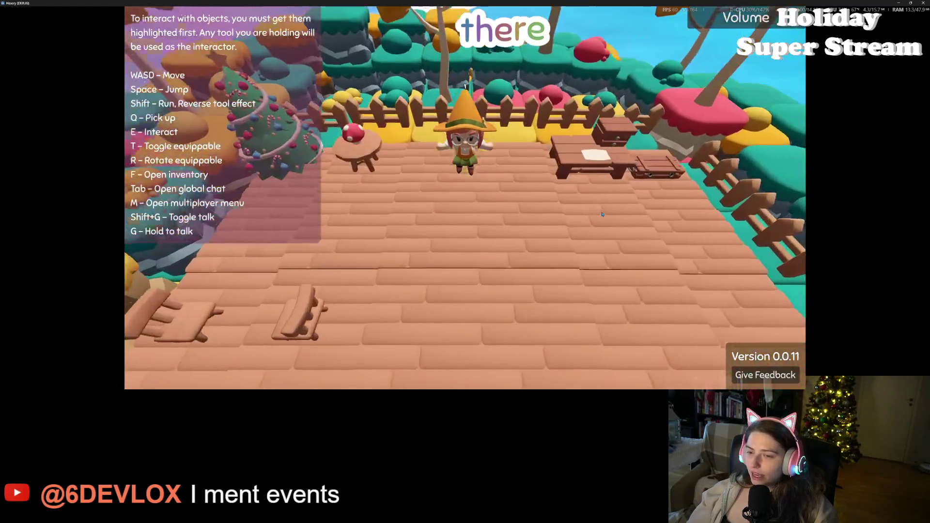
pyautogui.scroll(-5, 602, 214)
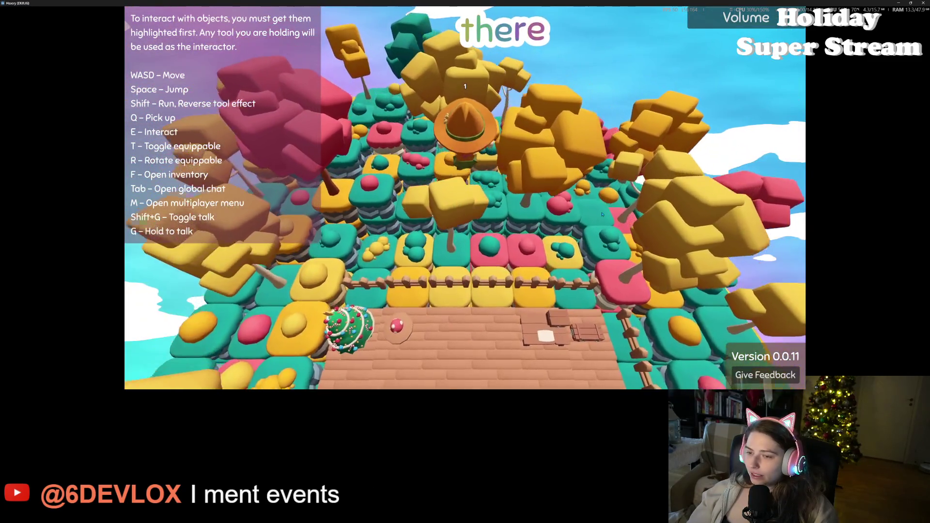
pyautogui.scroll(5, 602, 214)
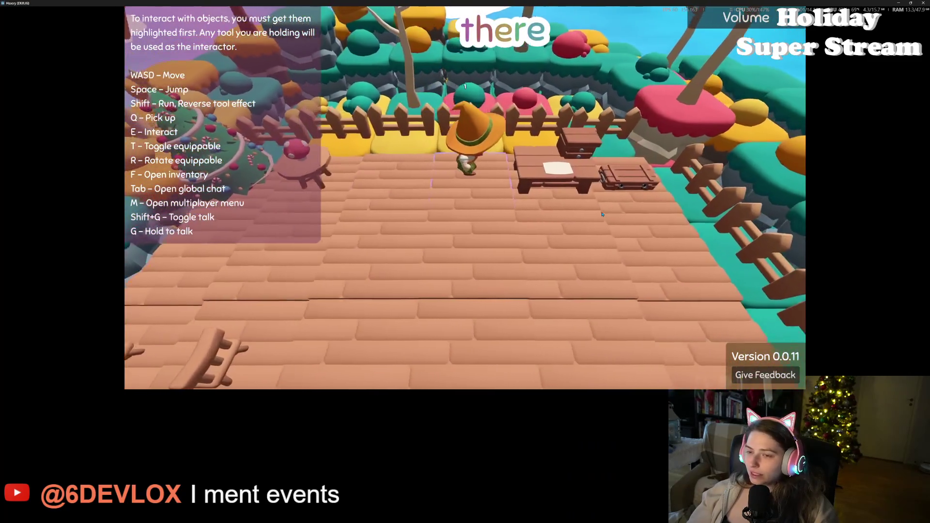
pyautogui.press('a')
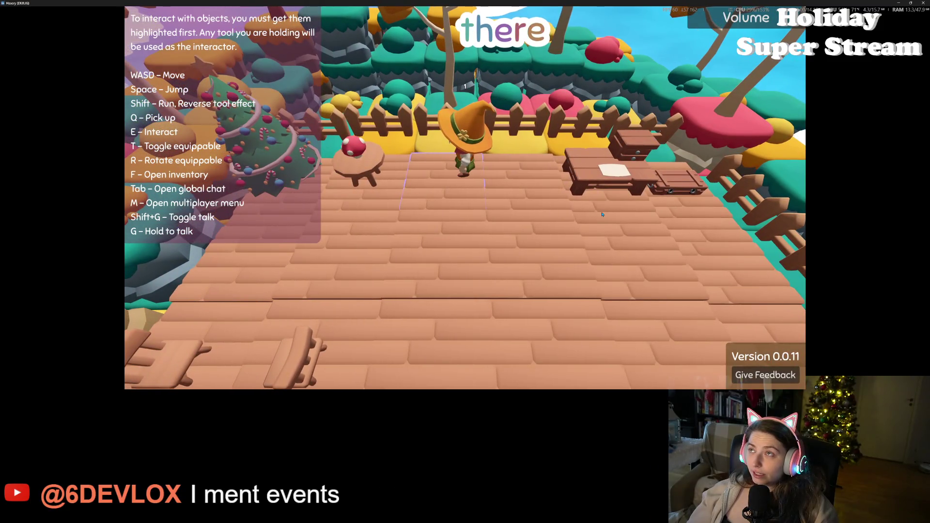
pyautogui.scroll(-5, 602, 214)
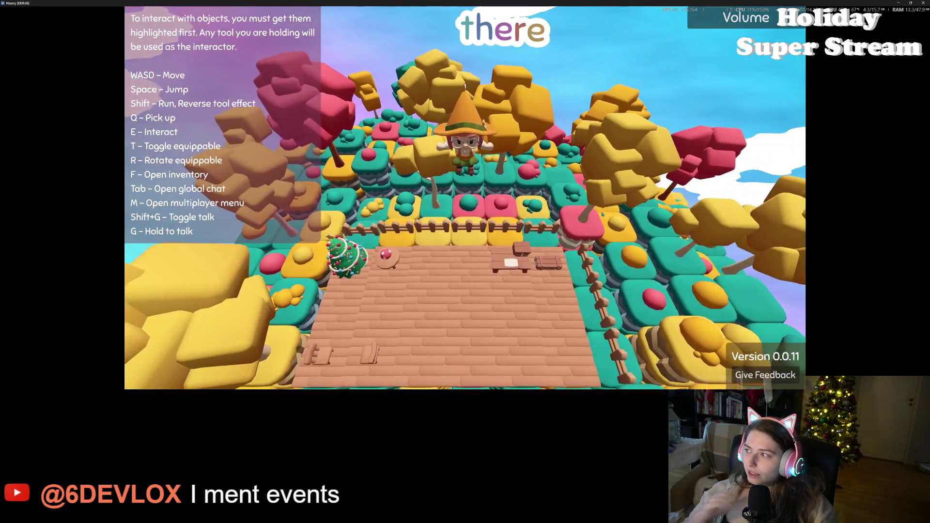
pyautogui.scroll(5, 602, 214)
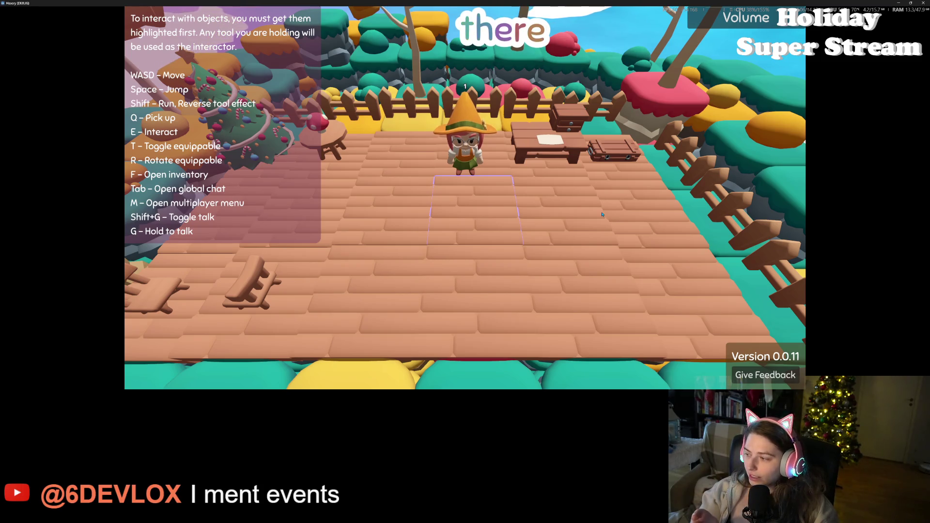
pyautogui.scroll(-5, 602, 214)
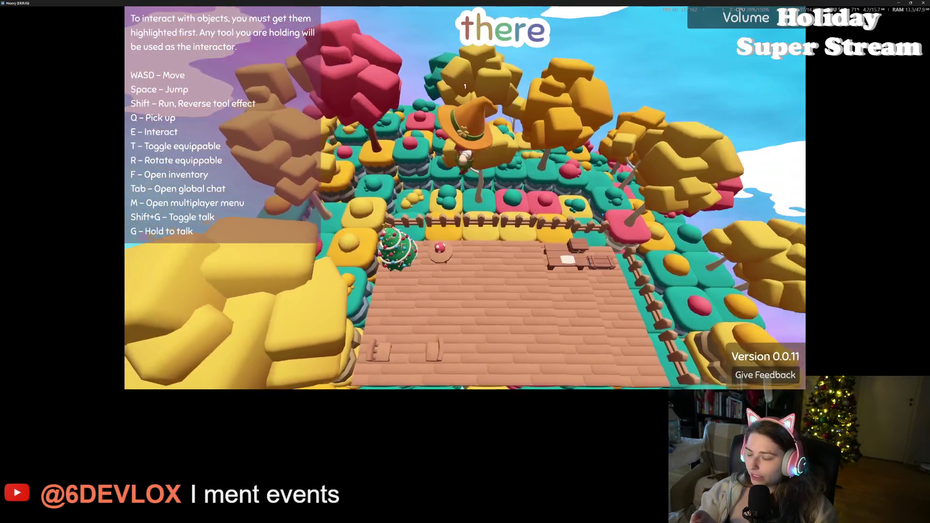
pyautogui.scroll(5, 602, 215)
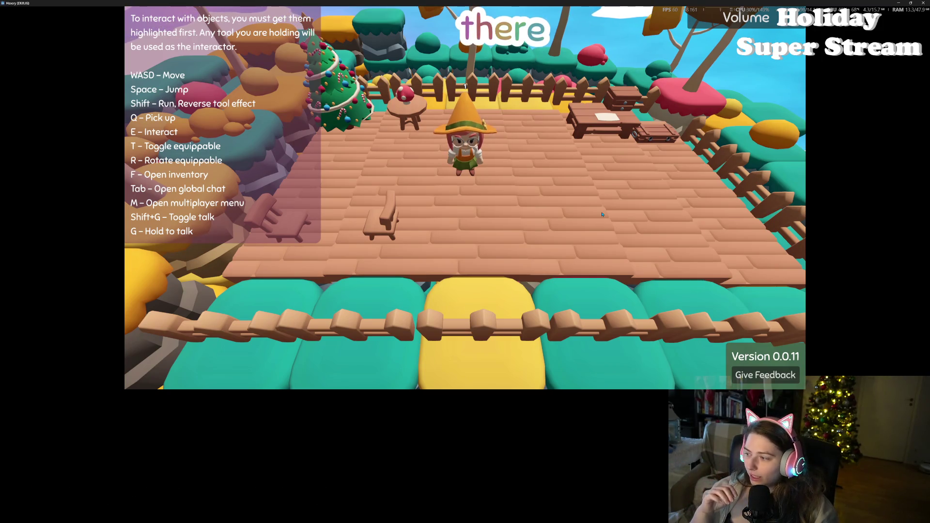
pyautogui.press('d')
pyautogui.scroll(-5, 602, 214)
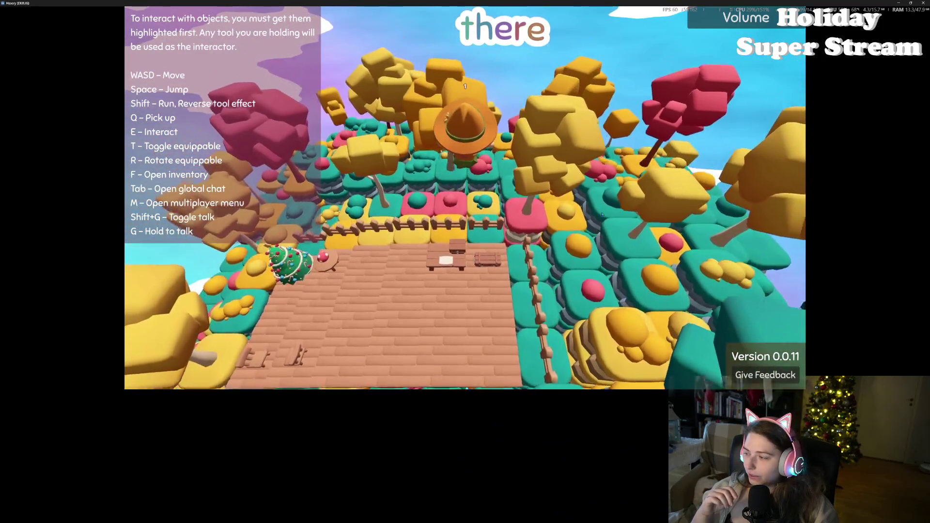
pyautogui.scroll(5, 602, 214)
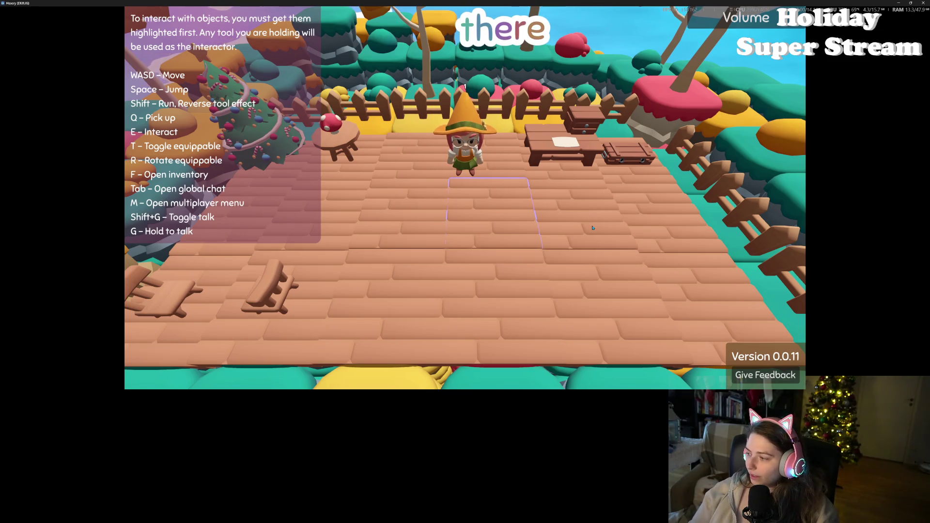
pyautogui.scroll(-8, 592, 228)
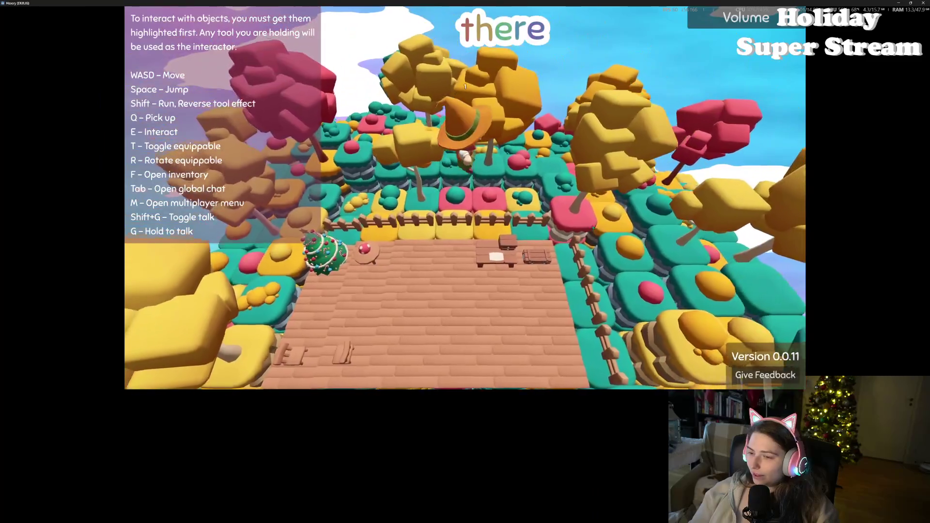
pyautogui.scroll(8, 591, 228)
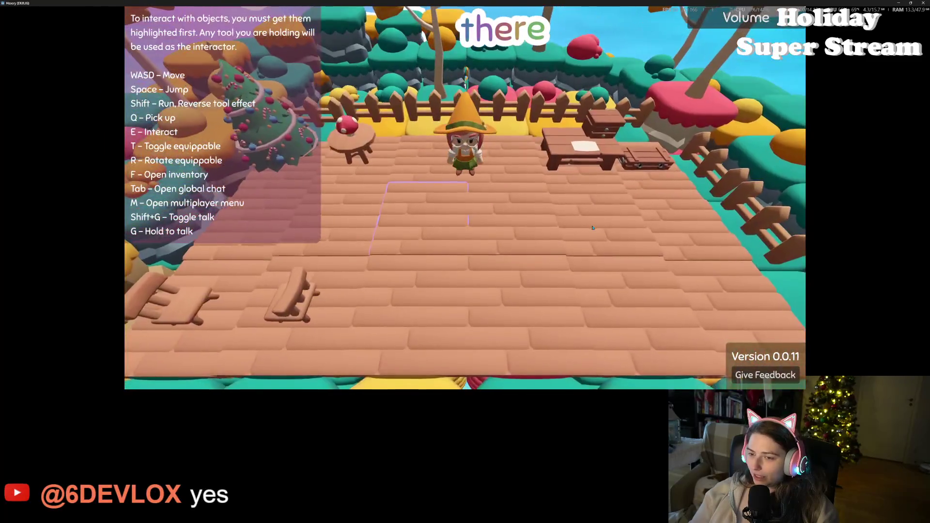
pyautogui.press('s')
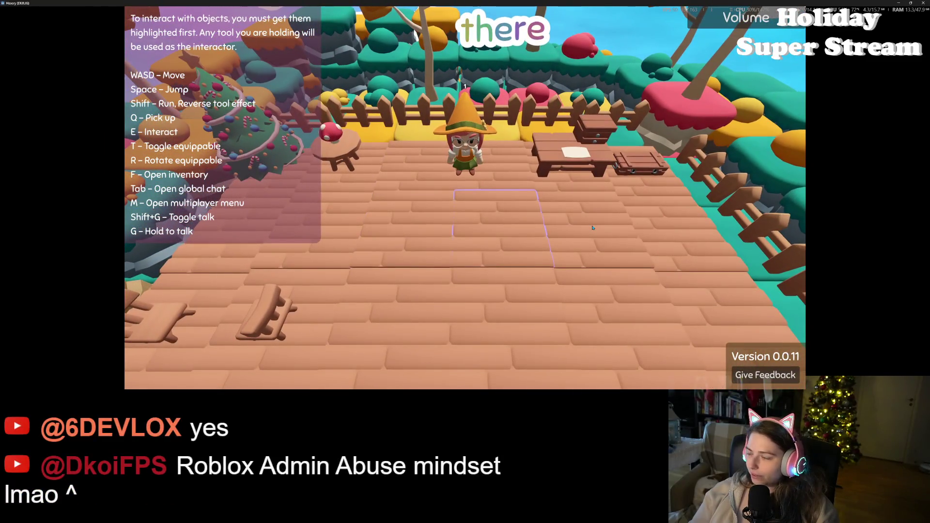
pyautogui.press('a')
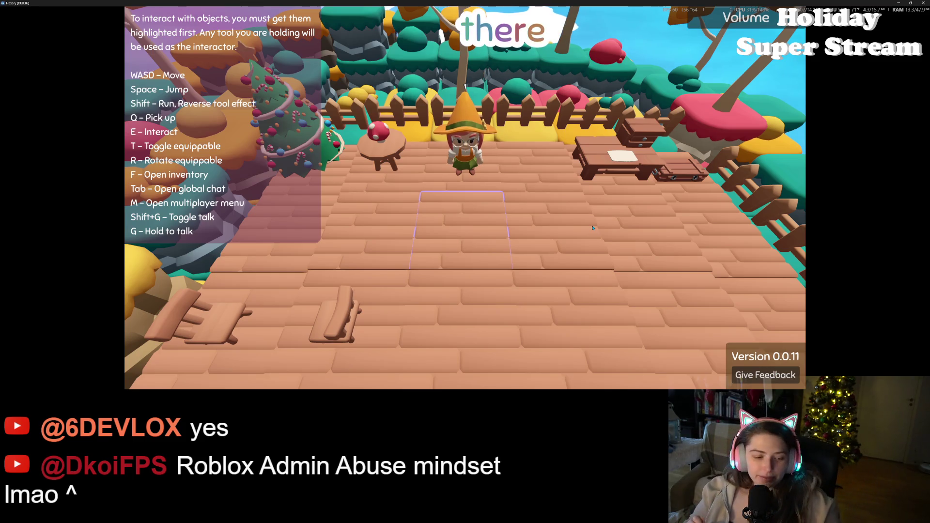
pyautogui.scroll(-5, 582, 241)
pyautogui.press('w')
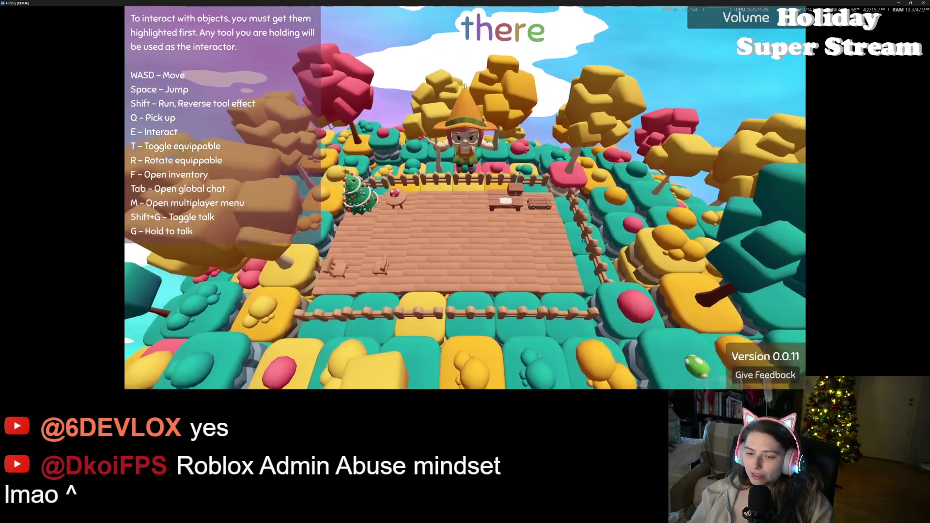
pyautogui.scroll(5, 583, 241)
pyautogui.scroll(-3, 583, 240)
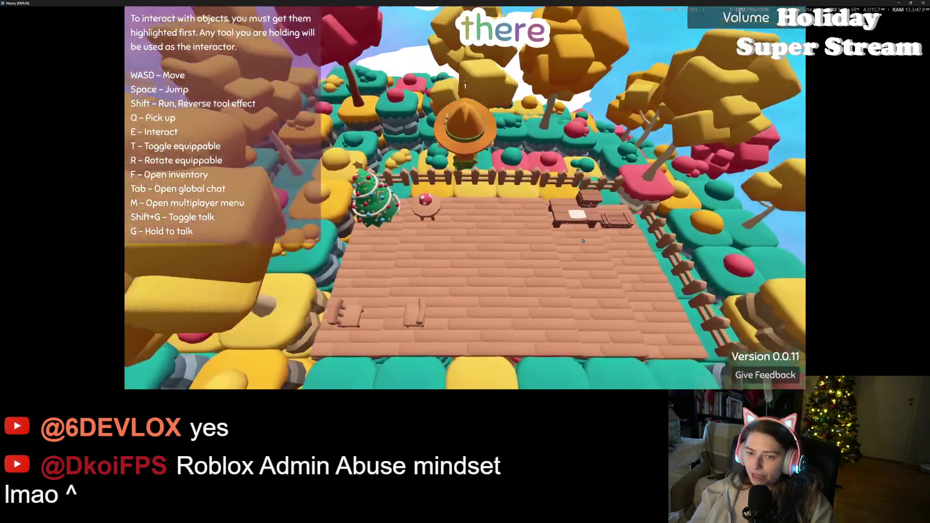
pyautogui.press('w')
pyautogui.scroll(4, 582, 241)
pyautogui.press('s')
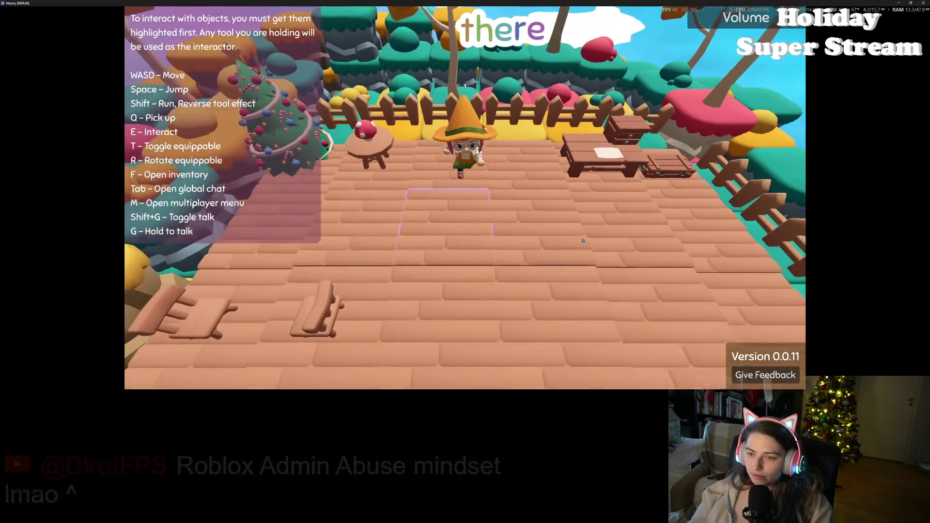
pyautogui.scroll(-5, 583, 240)
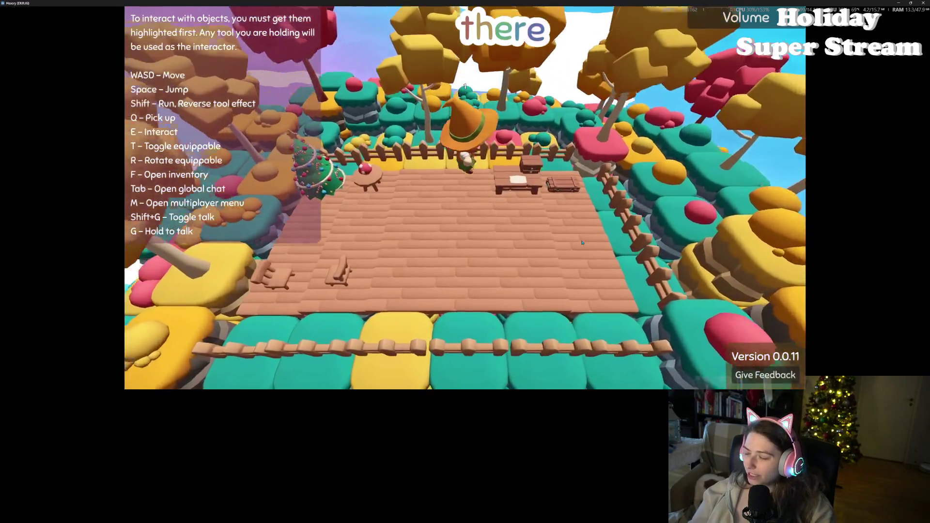
pyautogui.scroll(4, 583, 240)
pyautogui.press('s')
pyautogui.scroll(-5, 583, 242)
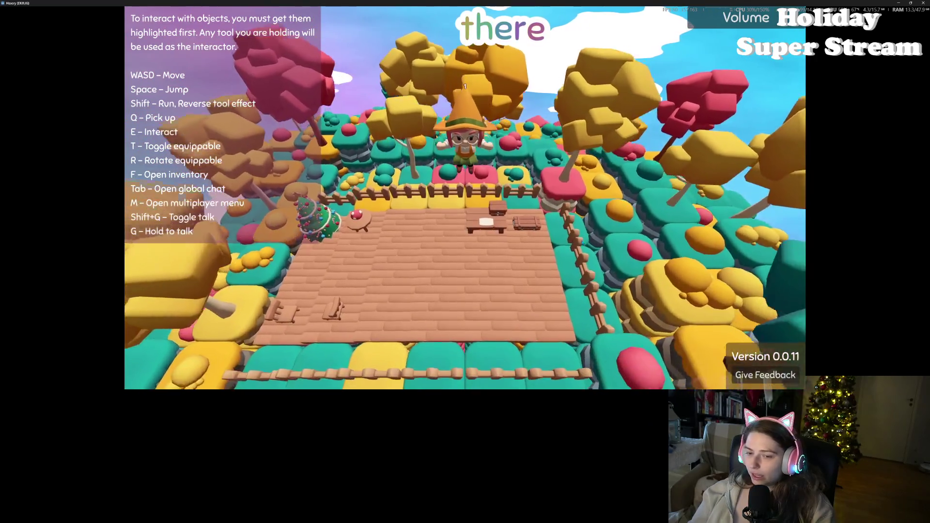
pyautogui.scroll(4, 583, 242)
pyautogui.press('s')
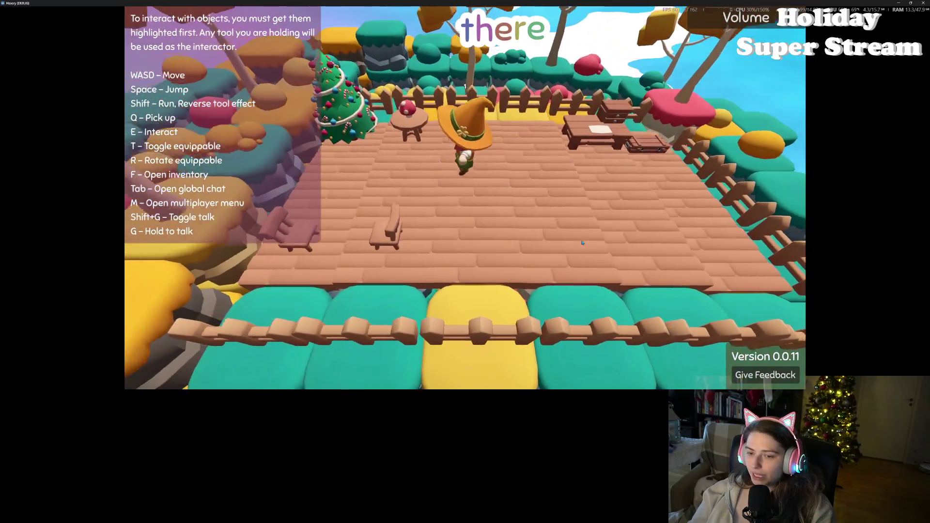
pyautogui.scroll(-4, 582, 242)
pyautogui.press('w')
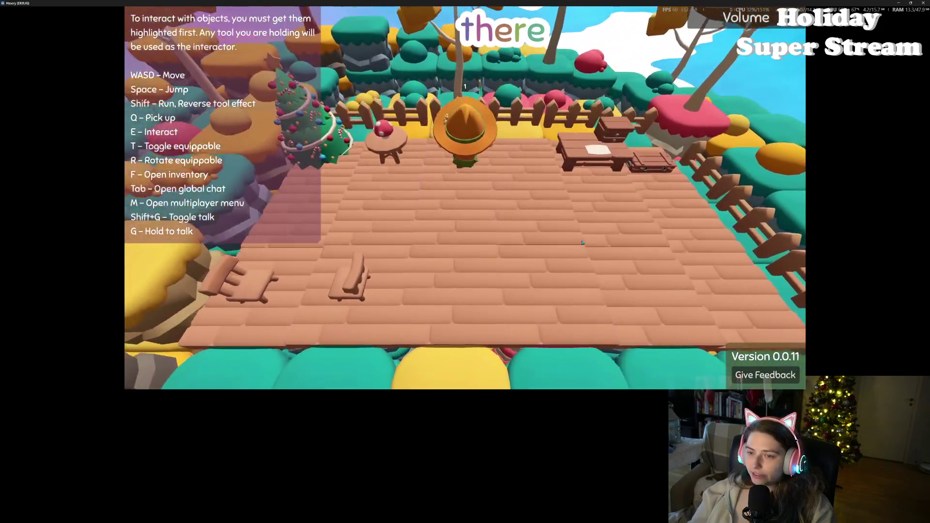
pyautogui.scroll(-4, 583, 242)
pyautogui.press('w')
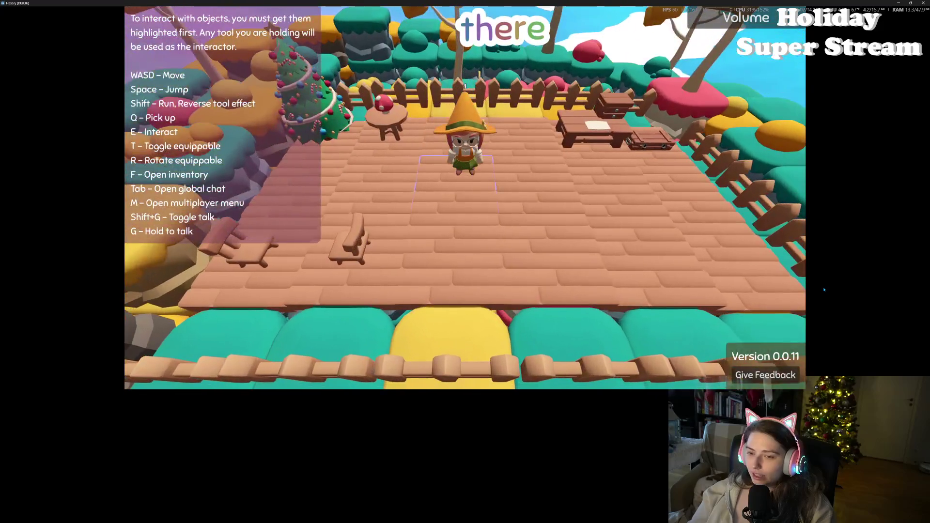
# Walk the character west across the deck to the back fence and sweep the view around the island
pyautogui.press('a')
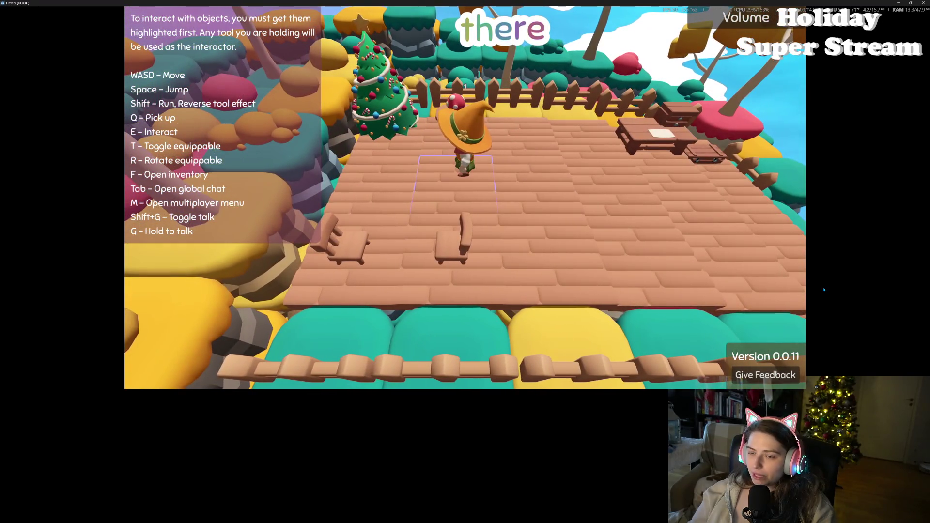
pyautogui.press('d')
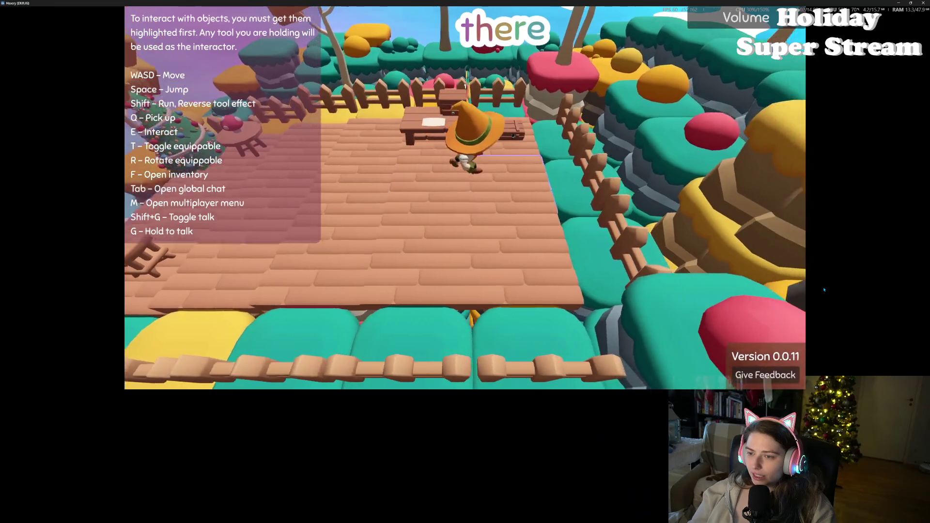
pyautogui.press('a')
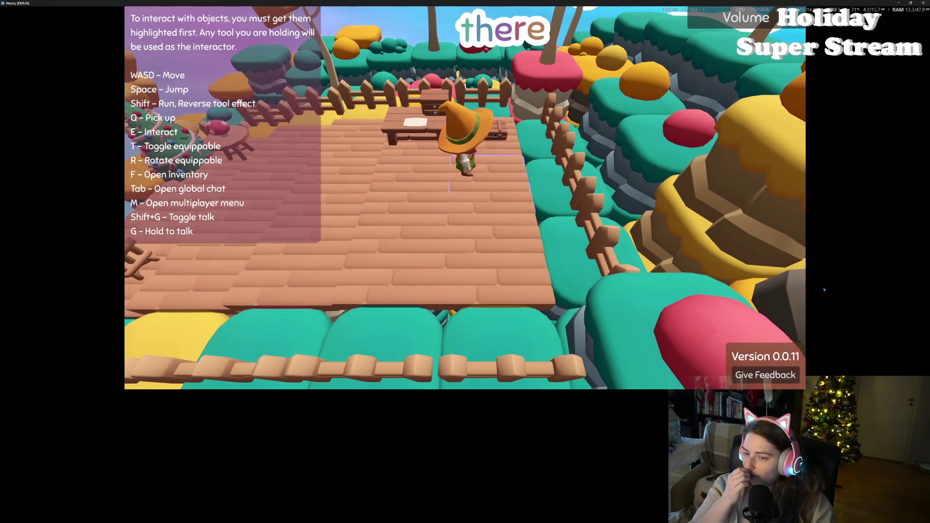
pyautogui.press('a')
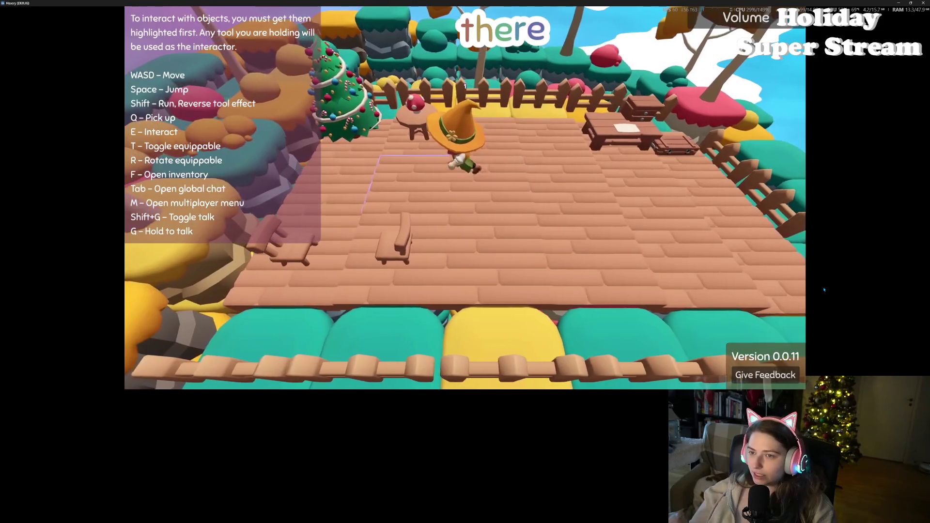
pyautogui.press('w')
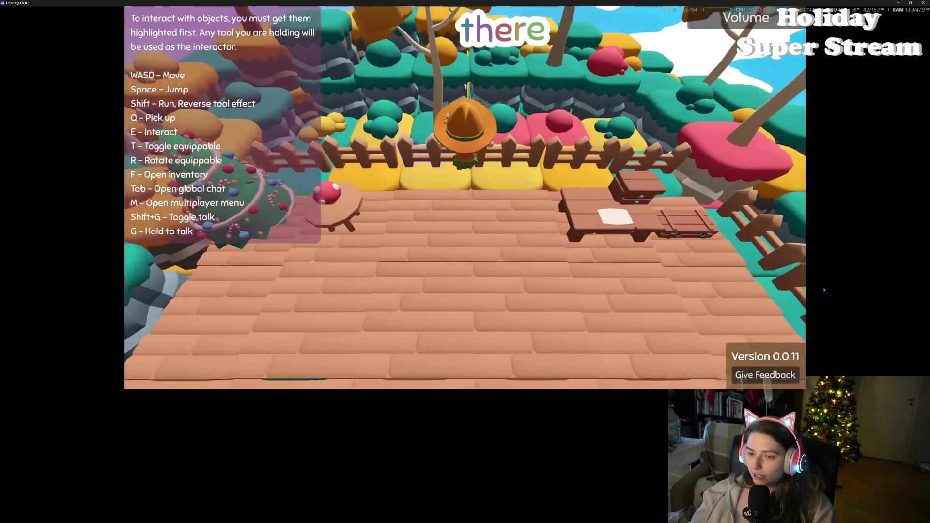
pyautogui.scroll(-5, 823, 289)
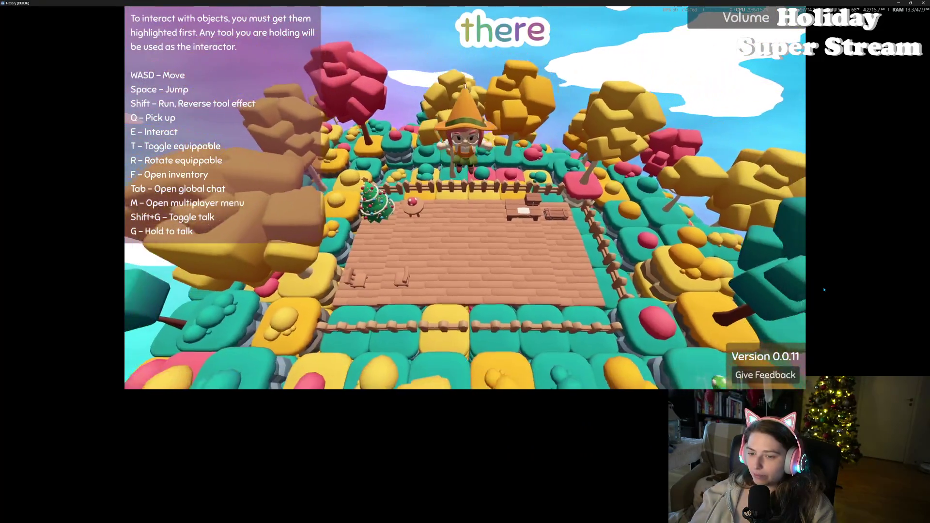
pyautogui.press('w')
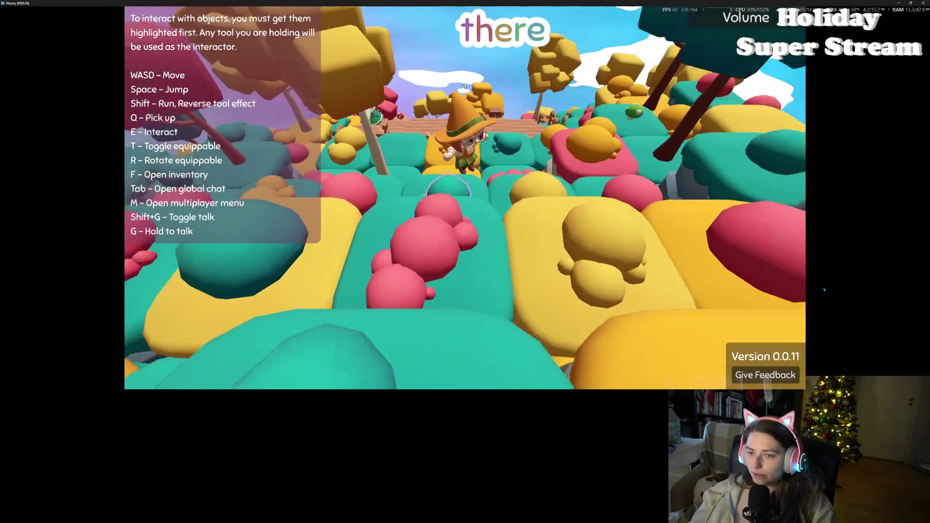
pyautogui.press('w')
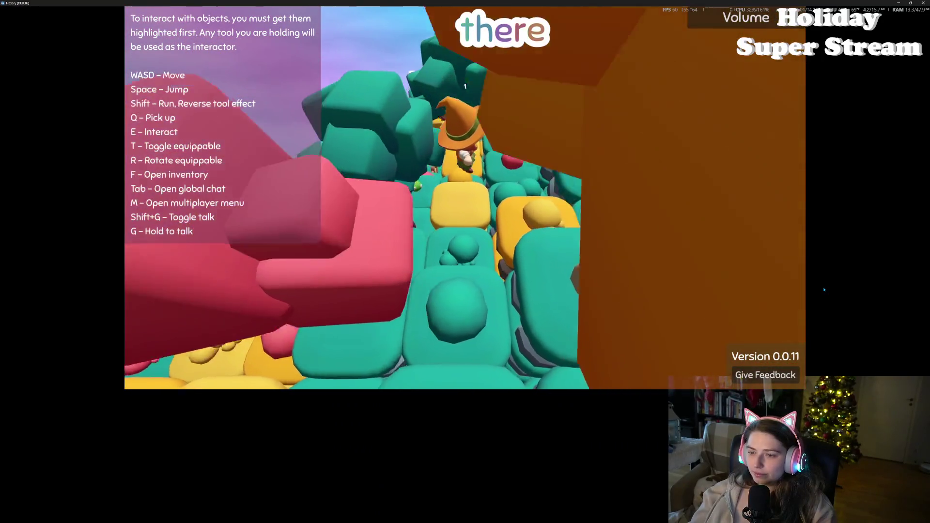
pyautogui.press('w')
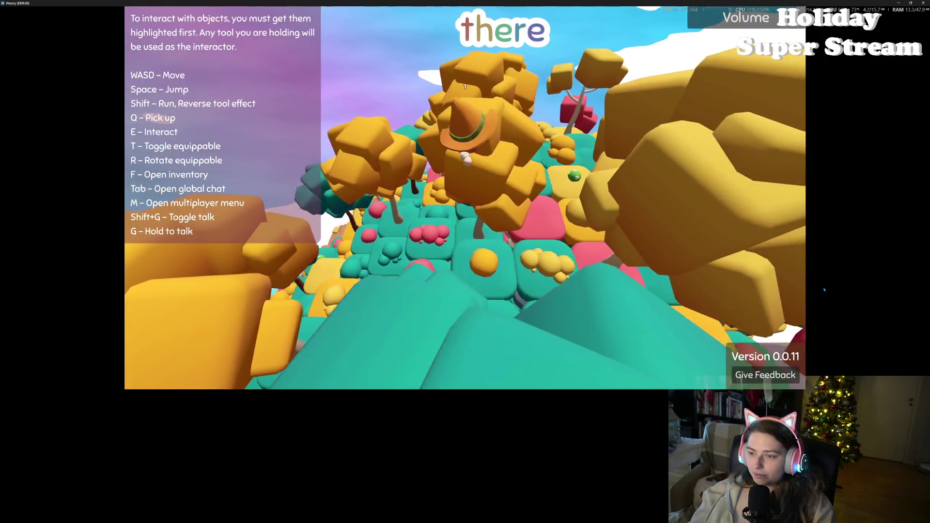
# Bring the character back onto the deck facing the camera and close the game window
pyautogui.press('w')
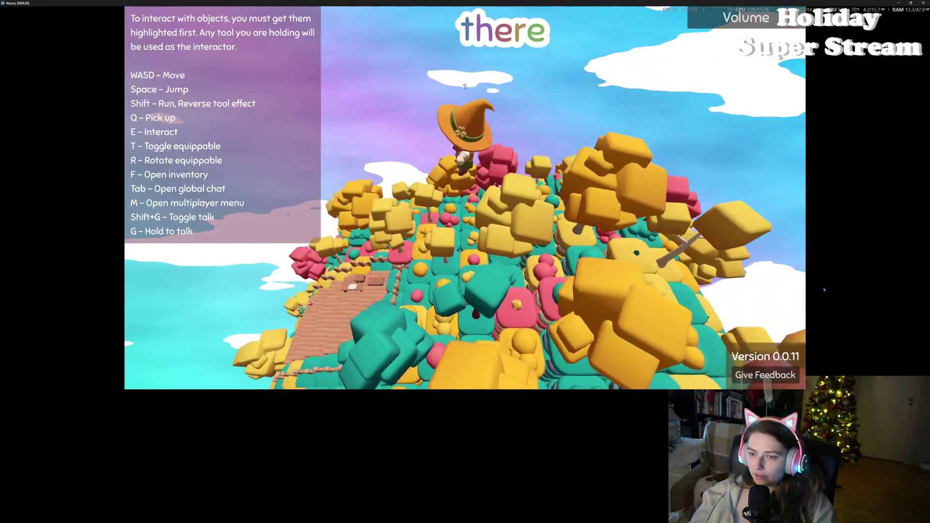
pyautogui.press('w')
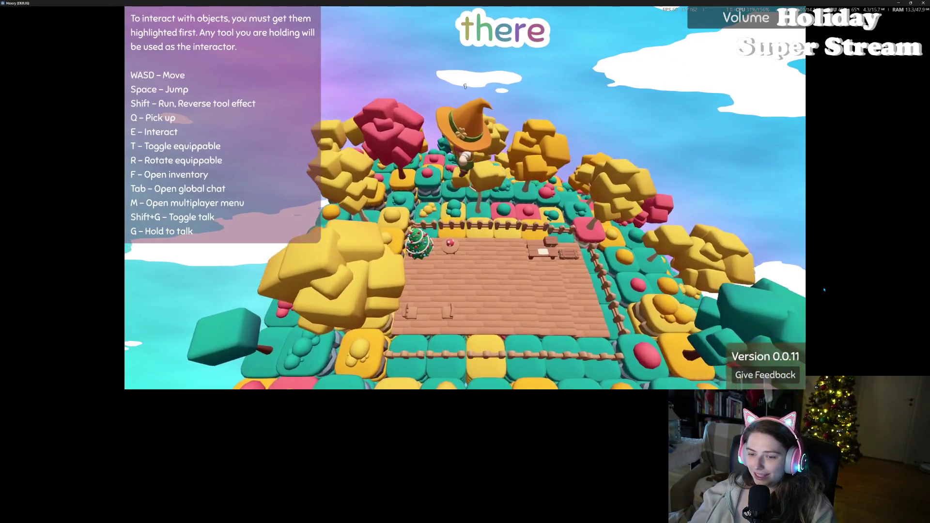
pyautogui.press('s')
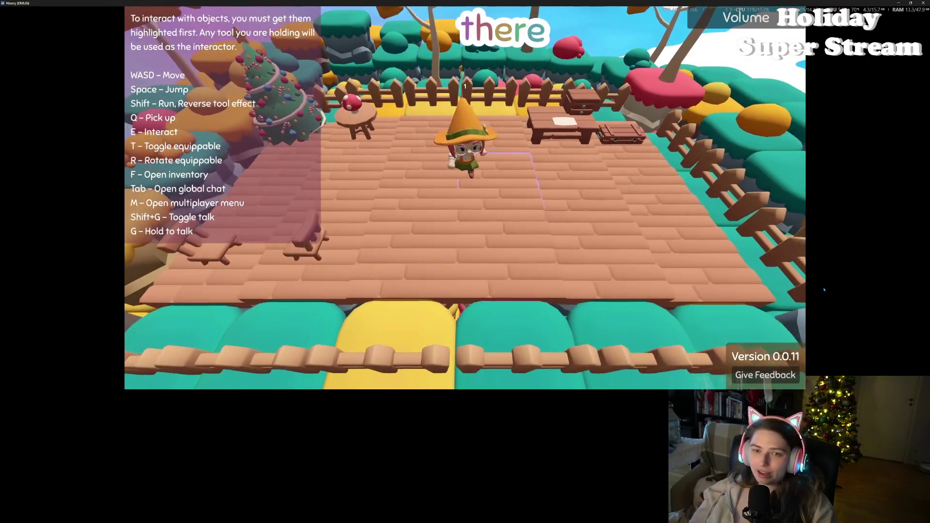
pyautogui.click(922, 3)
pyautogui.click(828, 263)
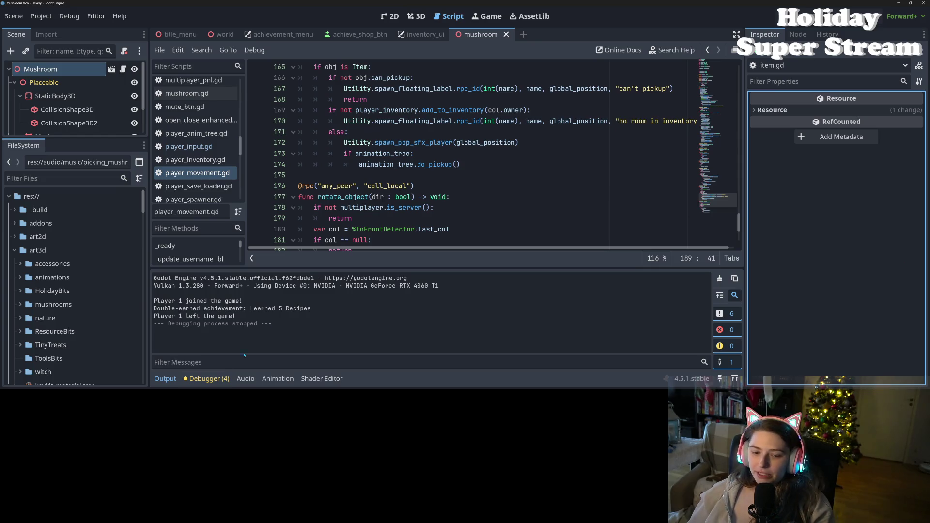
# Hide the output log, look through player_input.gd and player_movement.gd, then open item.gd
pyautogui.click(165, 379)
pyautogui.click(394, 284)
pyautogui.scroll(-1, 391, 284)
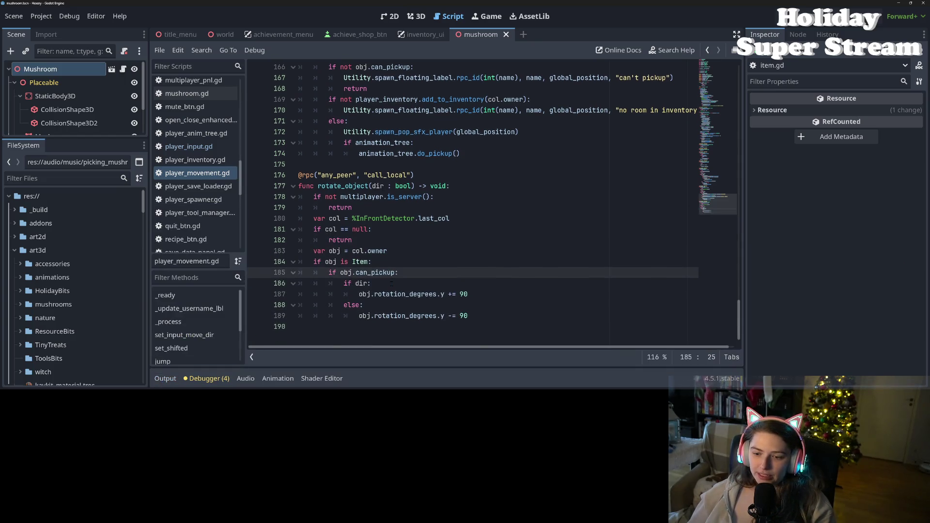
pyautogui.doubleClick(405, 294)
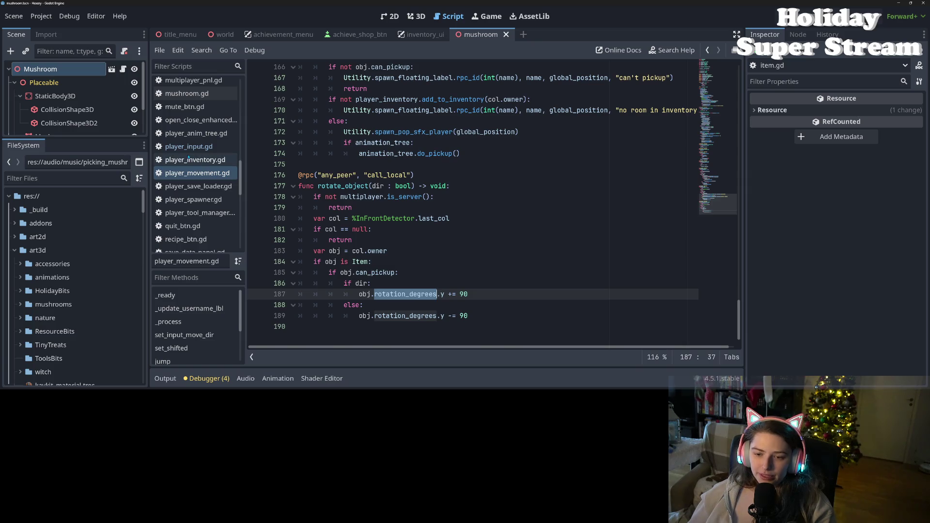
pyautogui.click(186, 151)
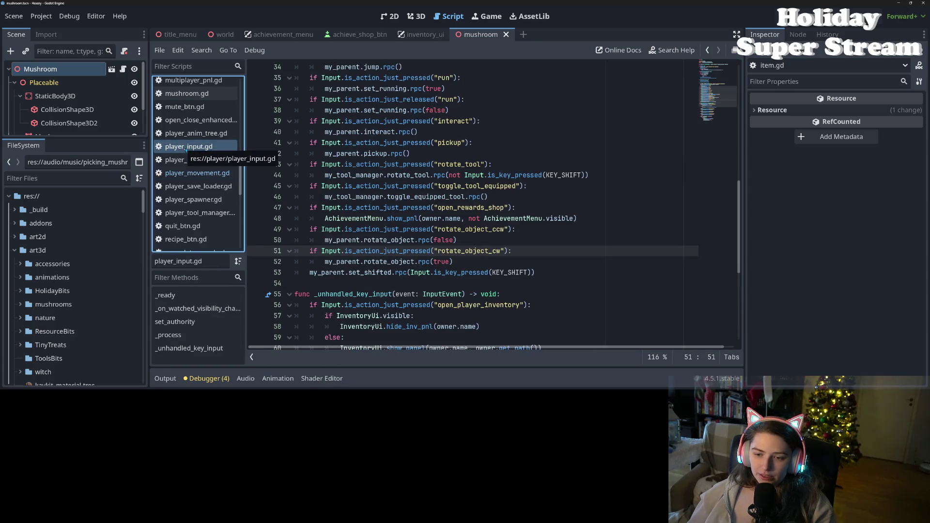
pyautogui.click(186, 173)
pyautogui.scroll(-2, 186, 184)
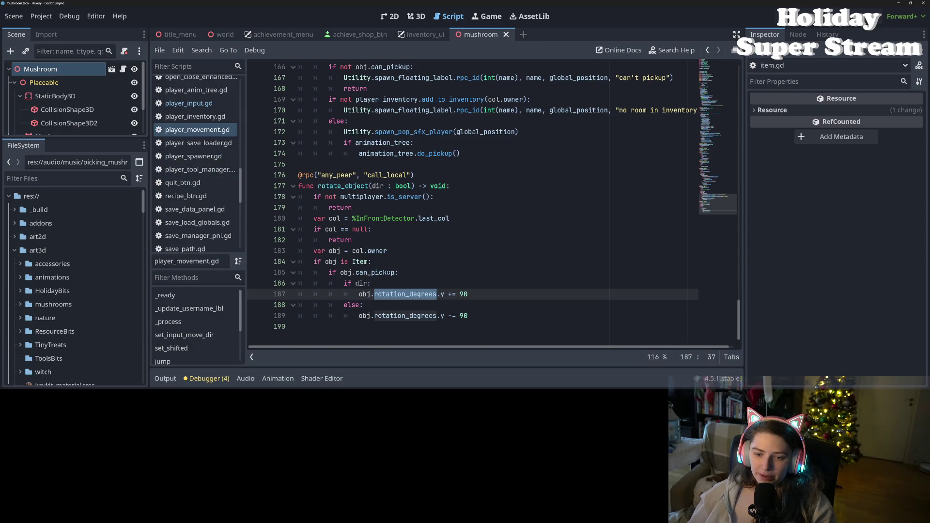
pyautogui.keyDown('ctrl'); pyautogui.click(359, 262); pyautogui.keyUp('ctrl')
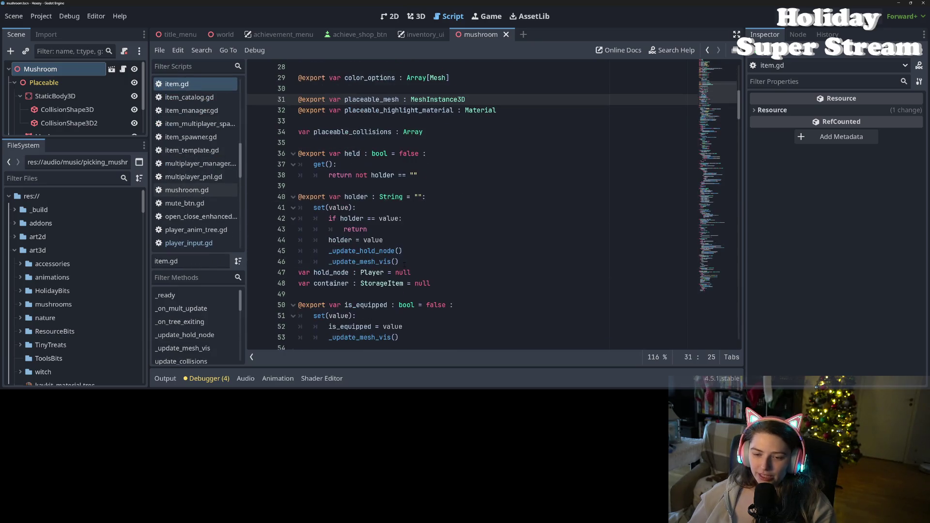
# Resume the music, mute Godot's Master bus to -80 dB, and hide the bottom panel
pyautogui.hotkey('alt', 'Tab')
pyautogui.press('space')
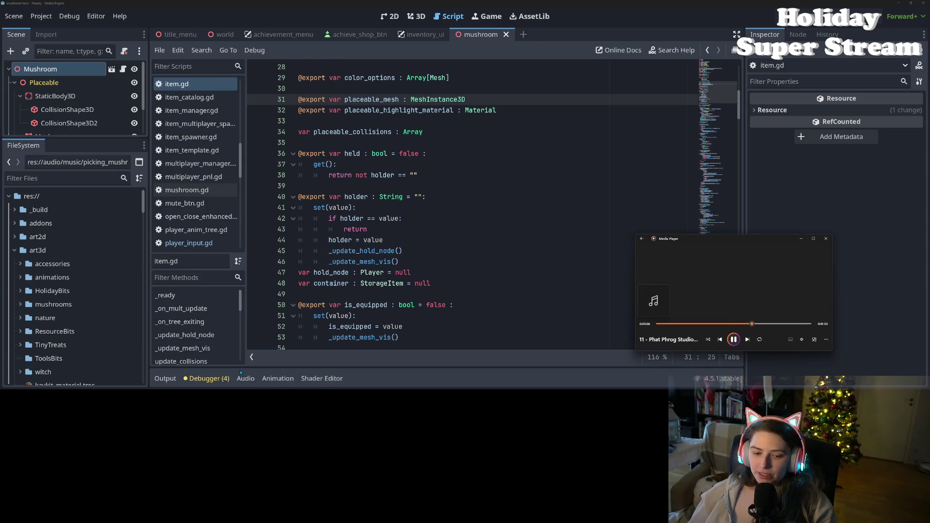
pyautogui.click(243, 377)
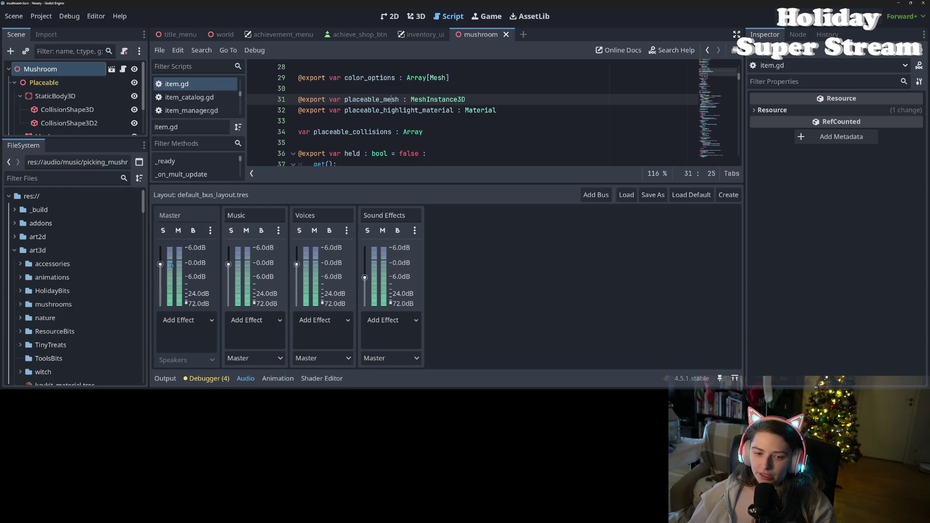
pyautogui.moveTo(161, 264); pyautogui.dragTo(161, 303)
pyautogui.click(206, 378)
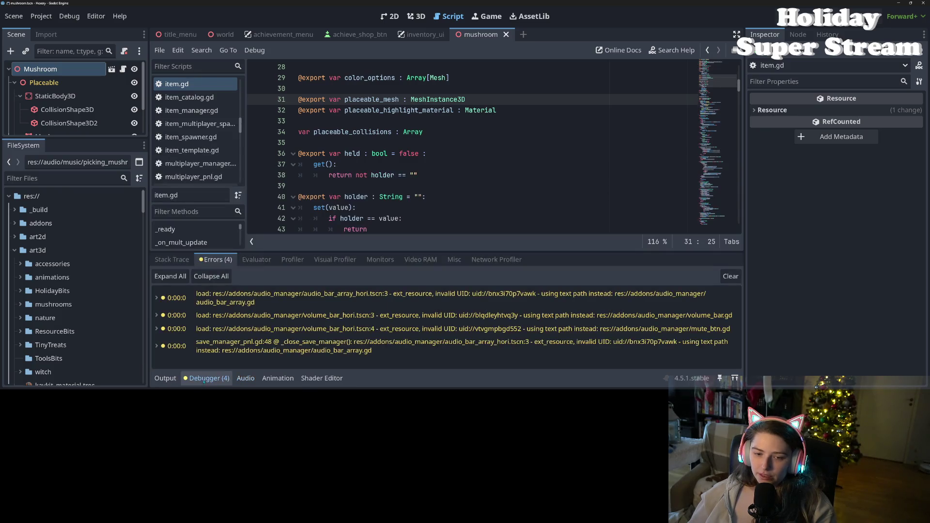
pyautogui.click(207, 378)
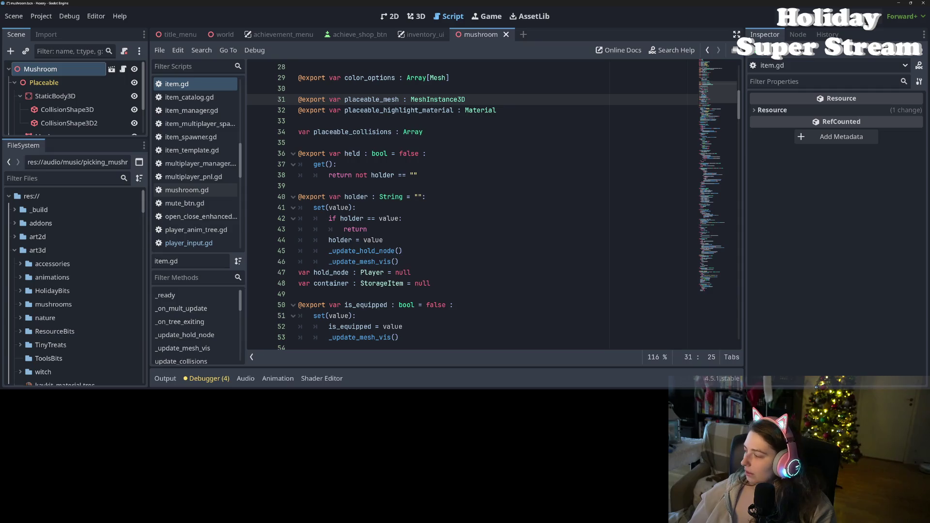
# Lower the music volume to 10, minimize the player, and return to item.gd's holder setter
pyautogui.hotkey('alt', 'Tab')
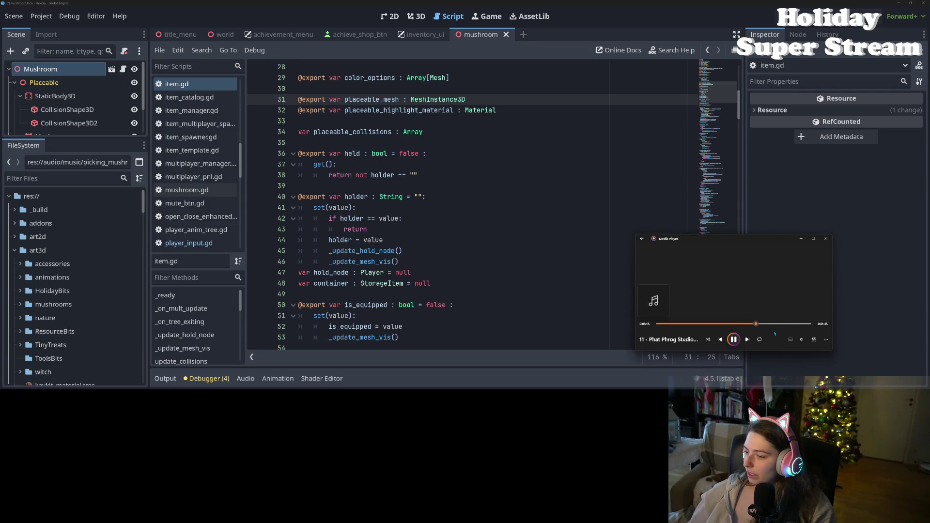
pyautogui.click(801, 339)
pyautogui.scroll(-1, 781, 325)
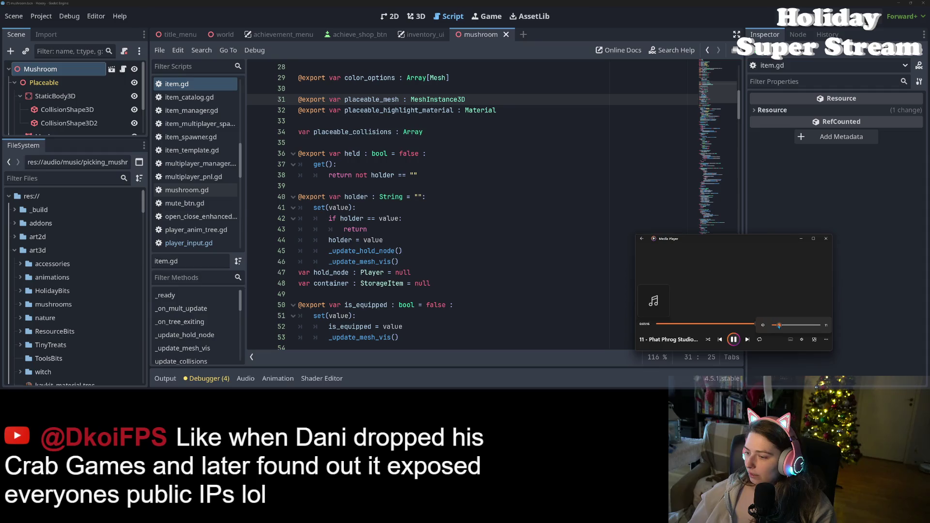
pyautogui.click(801, 240)
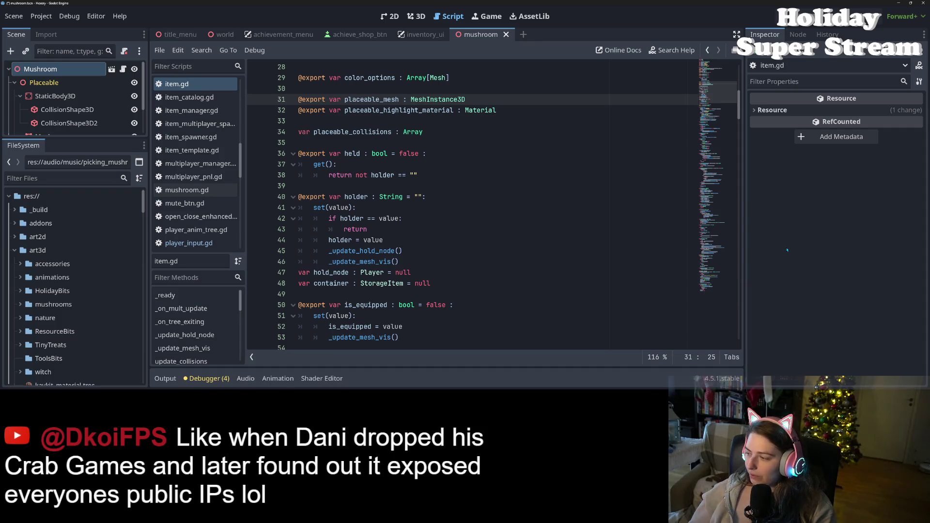
pyautogui.click(562, 221)
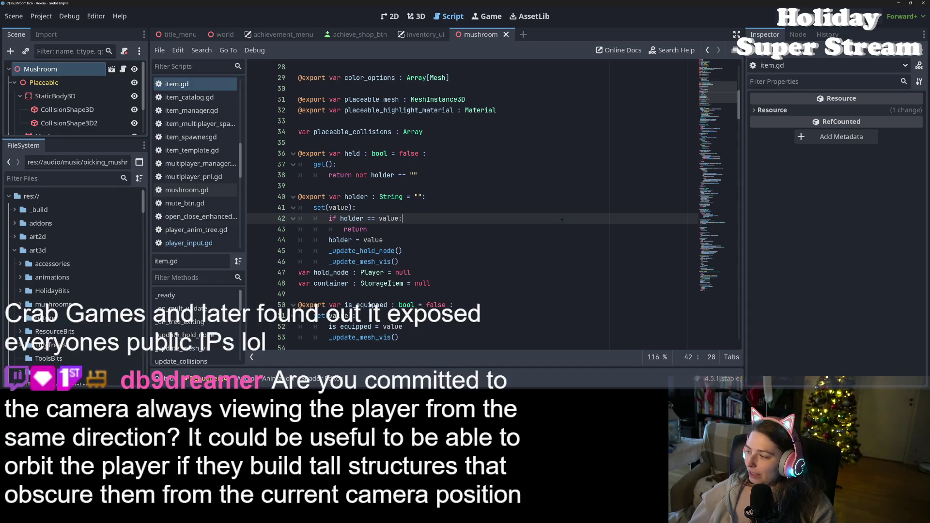
pyautogui.scroll(-4, 455, 229)
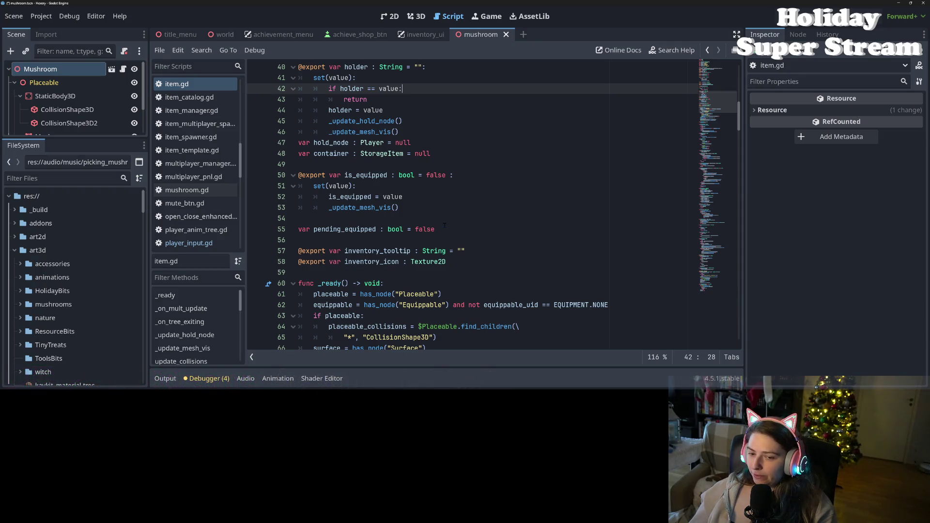
pyautogui.scroll(-8, 445, 229)
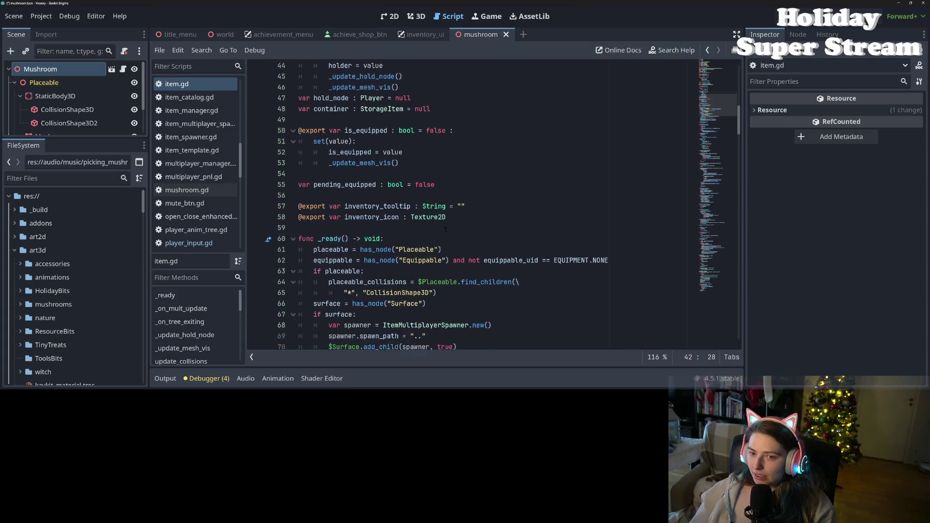
pyautogui.scroll(-6, 444, 230)
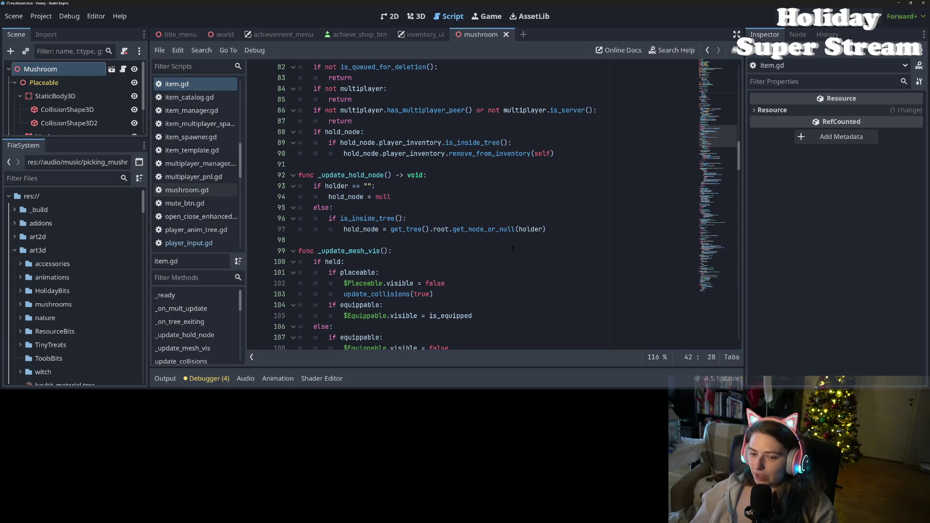
pyautogui.scroll(-2, 512, 249)
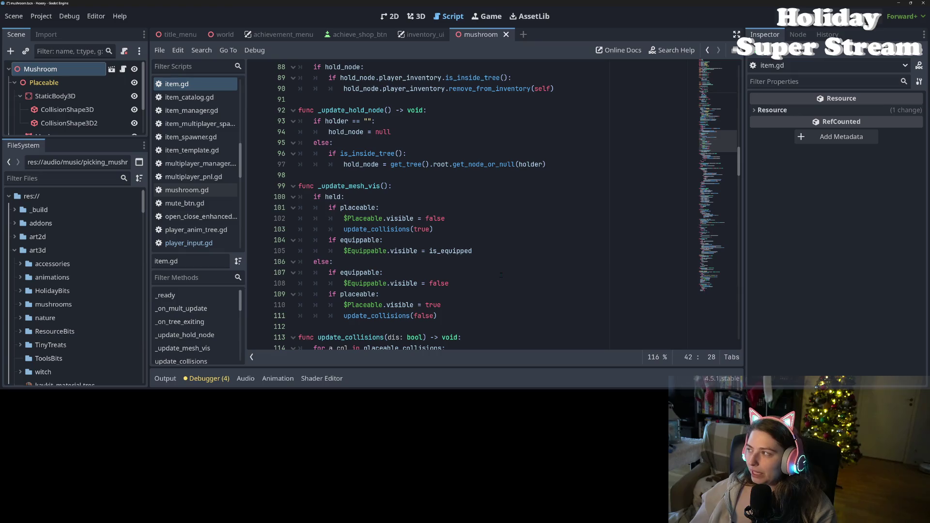
pyautogui.scroll(-2, 499, 275)
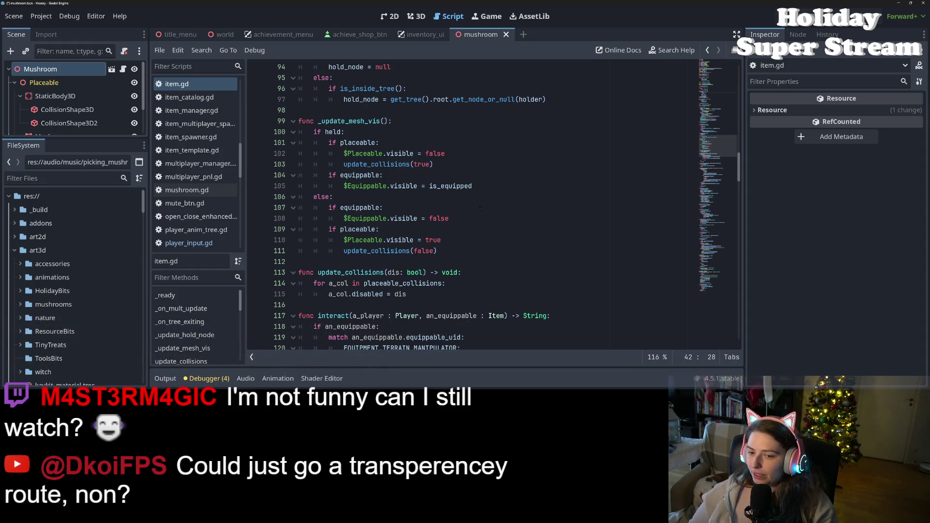
pyautogui.click(479, 207)
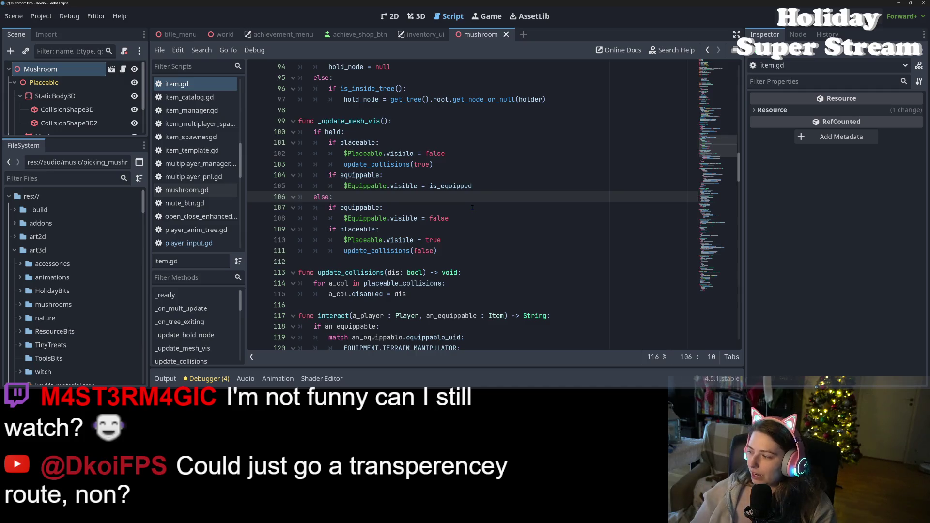
pyautogui.click(470, 230)
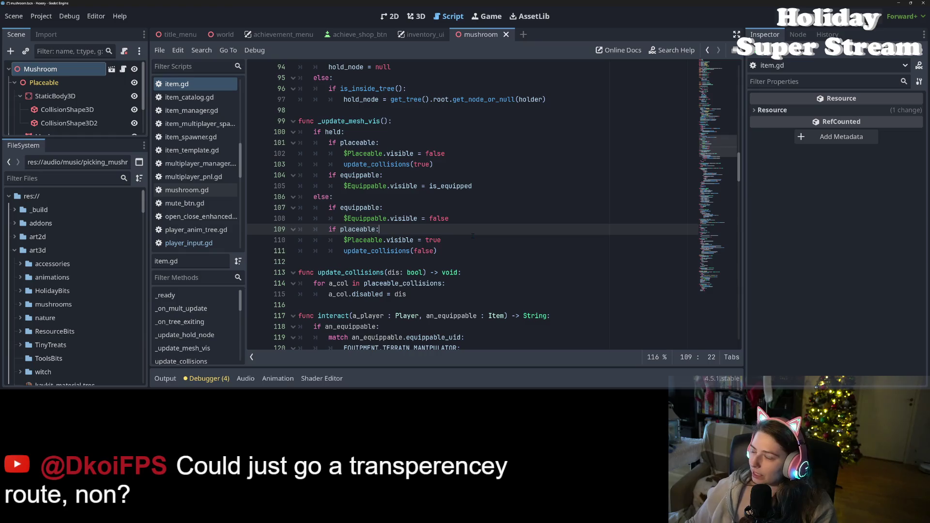
pyautogui.scroll(-5, 485, 255)
pyautogui.click(496, 251)
pyautogui.click(499, 240)
pyautogui.click(505, 232)
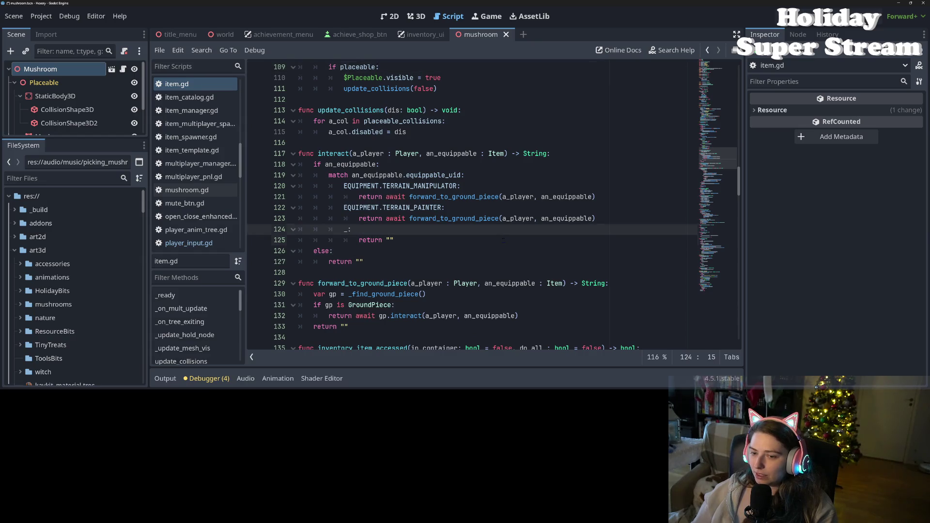
pyautogui.click(503, 240)
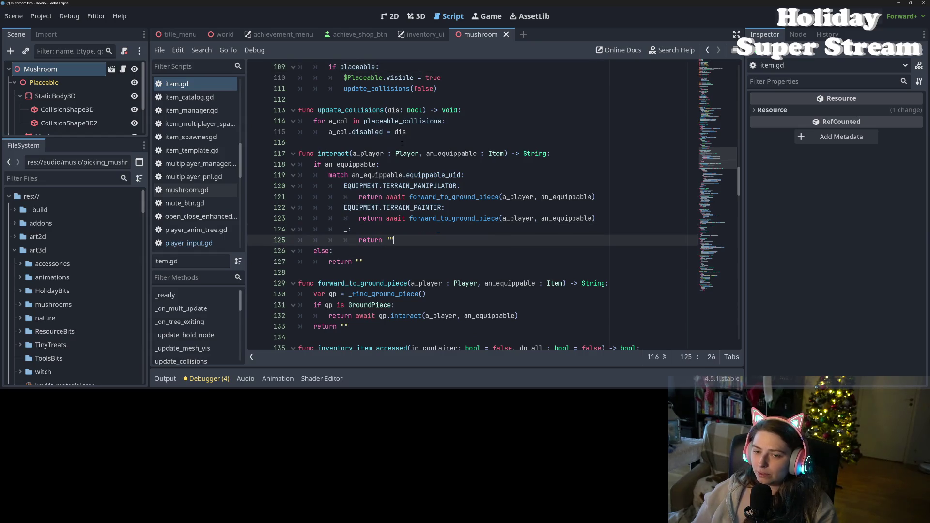
pyautogui.press('Up')
pyautogui.press('Up')
pyautogui.press('Up')
pyautogui.scroll(-20, 419, 242)
pyautogui.scroll(-20, 419, 242)
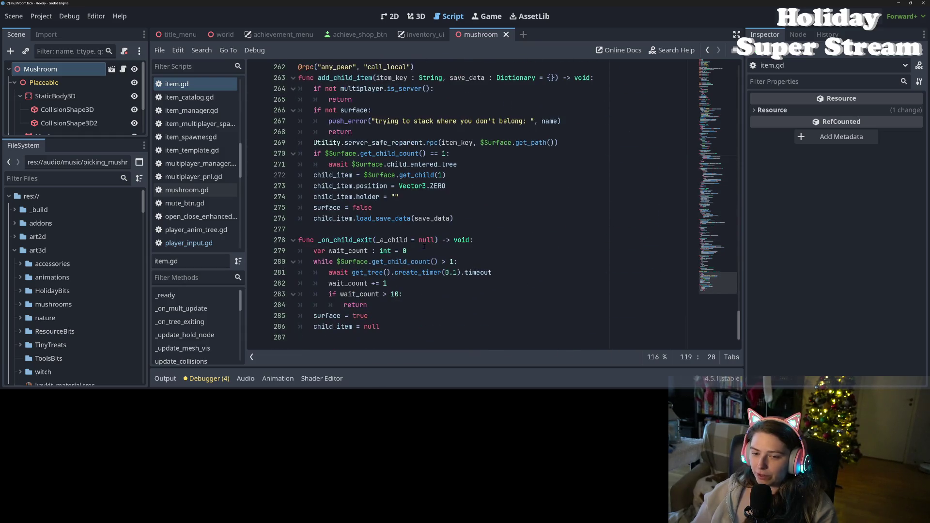
# Add 'func _rotate_object(dir : bool) -> void:' below _rotate_color and start its indented body
pyautogui.scroll(9, 433, 346)
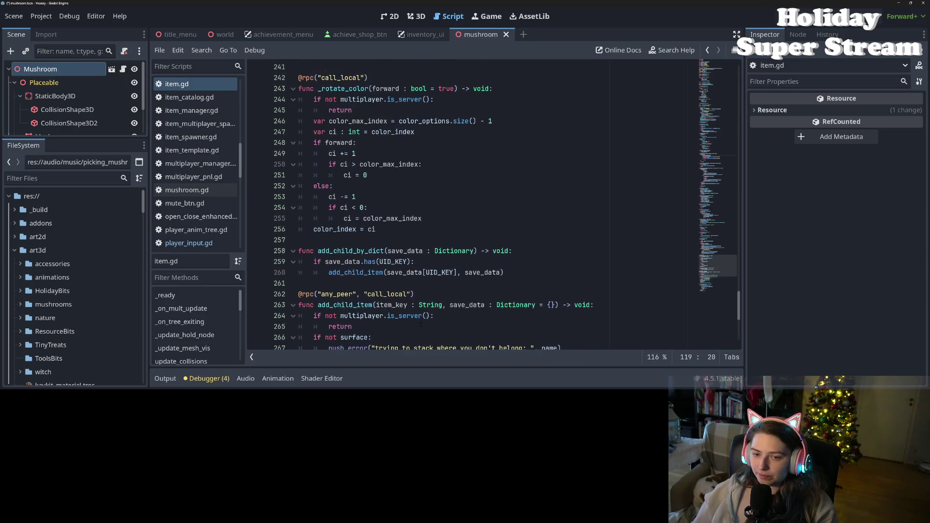
pyautogui.click(384, 256)
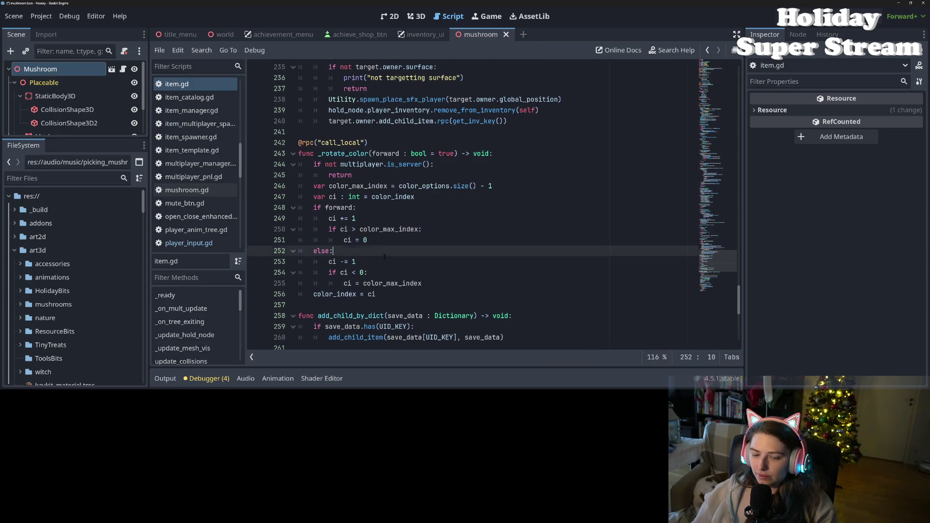
pyautogui.click(360, 305)
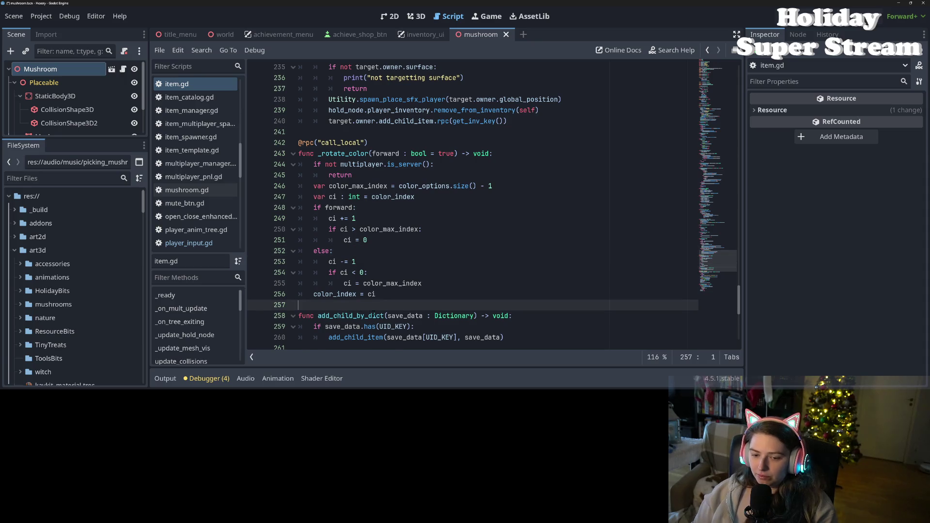
pyautogui.press('Return')
pyautogui.press('Return')
pyautogui.press('Up')
pyautogui.write('func _')
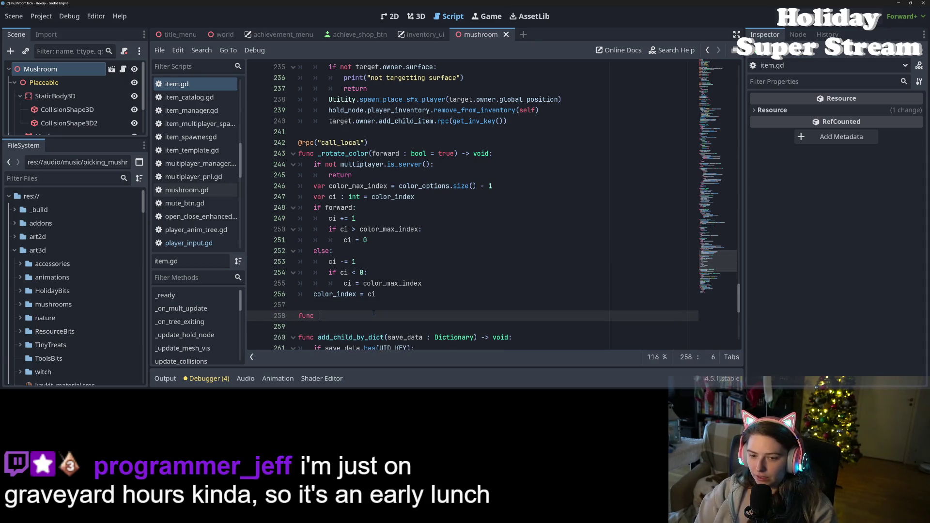
pyautogui.write('rotate_o')
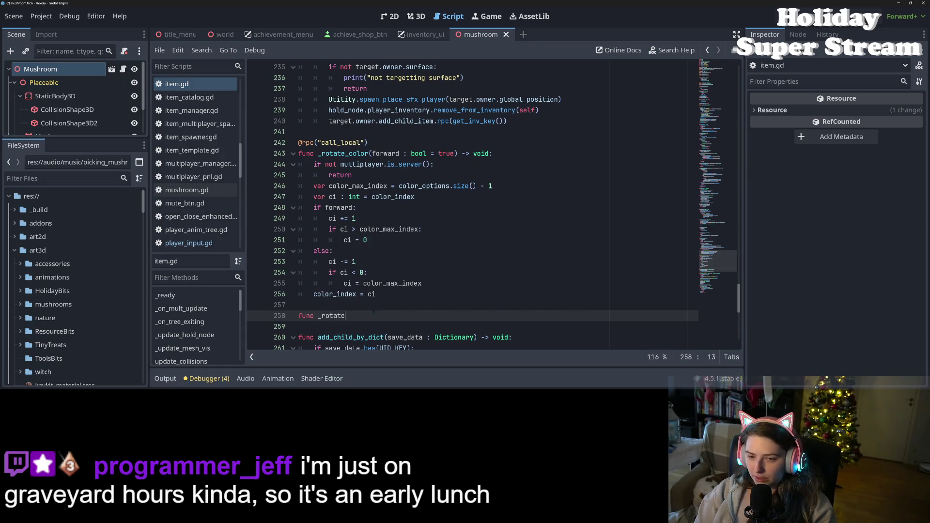
pyautogui.write('bject(di')
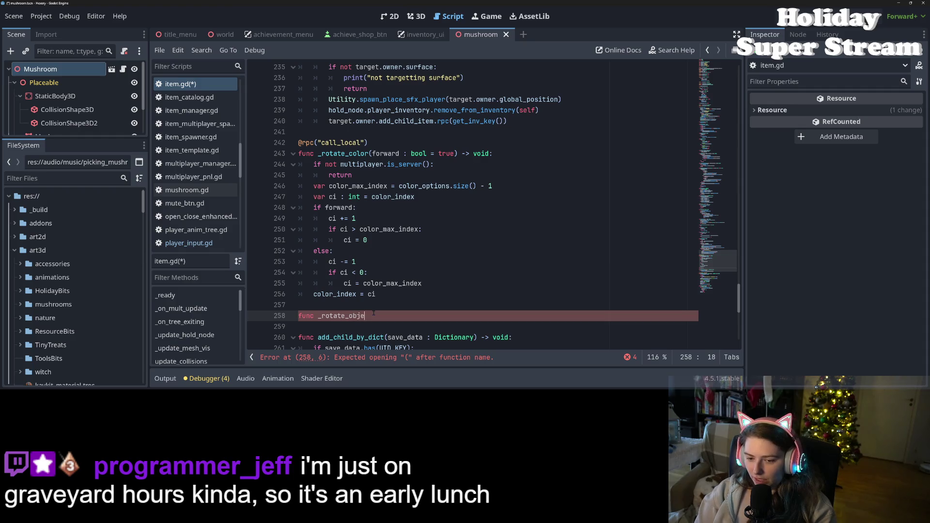
pyautogui.write('r : en')
pyautogui.press('BackSpace')
pyautogui.press('BackSpace')
pyautogui.write('bool) -> void:')
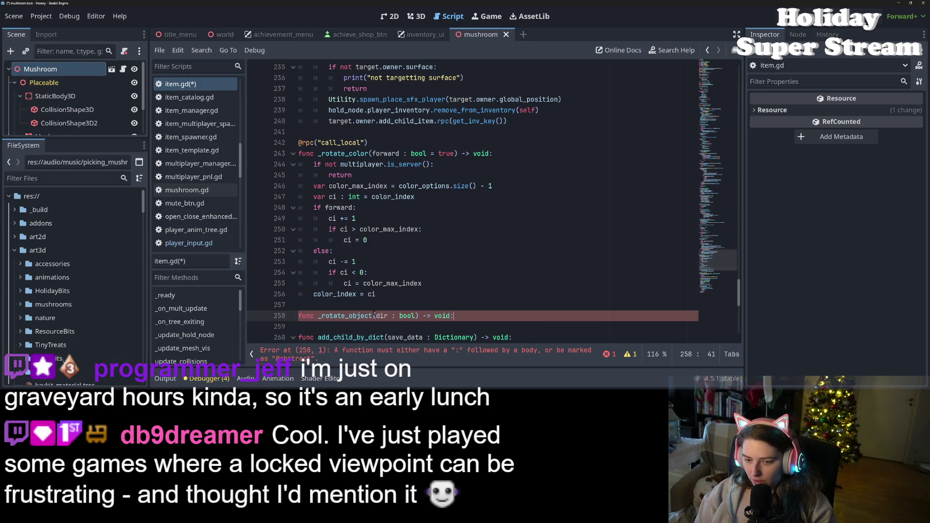
pyautogui.press('Return')
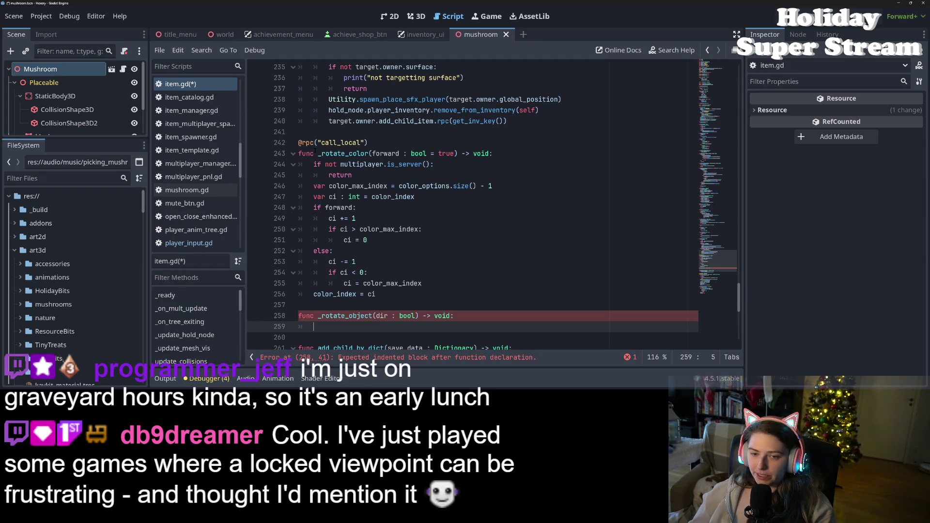
pyautogui.scroll(-1, 375, 312)
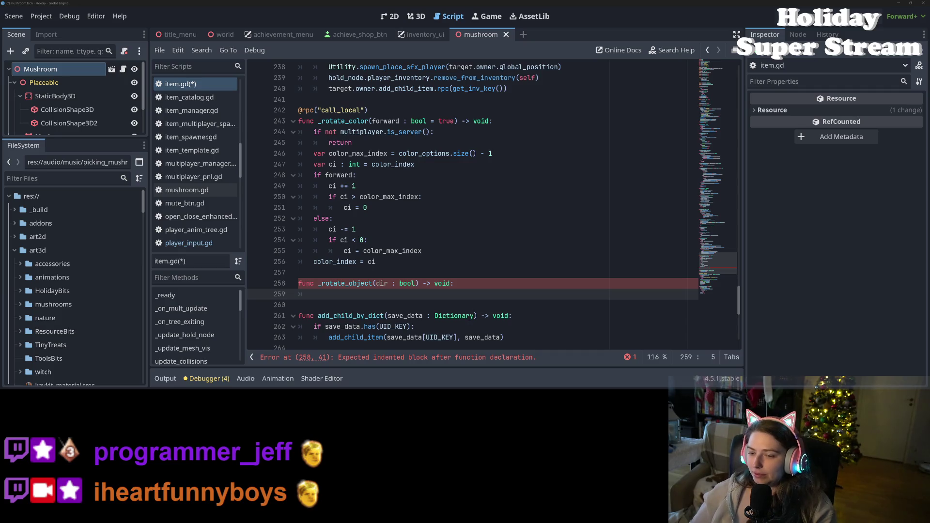
# Give the new _rotate_object function a 'pass' body
pyautogui.click(477, 288)
pyautogui.click(475, 295)
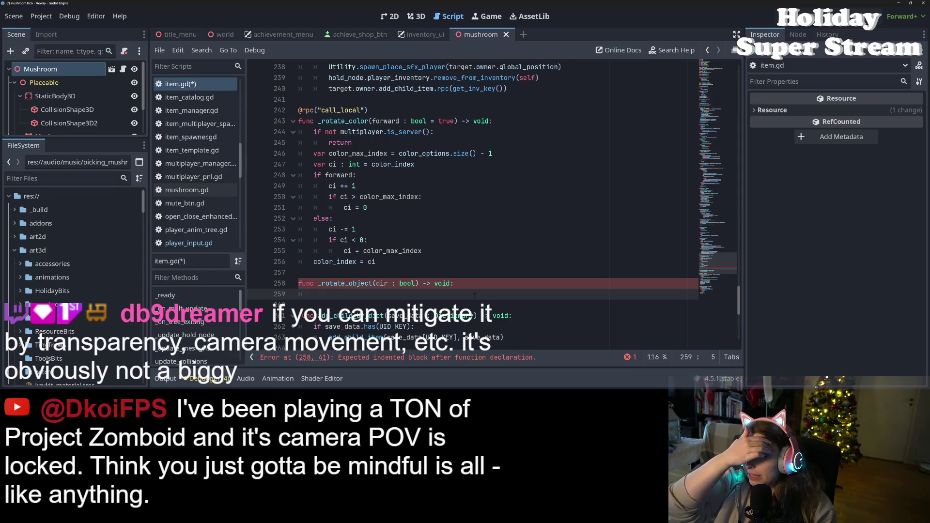
pyautogui.write('pass')
# Rename the function to rotate_object, save item.gd, and open player_input.gd
pyautogui.doubleClick(350, 285)
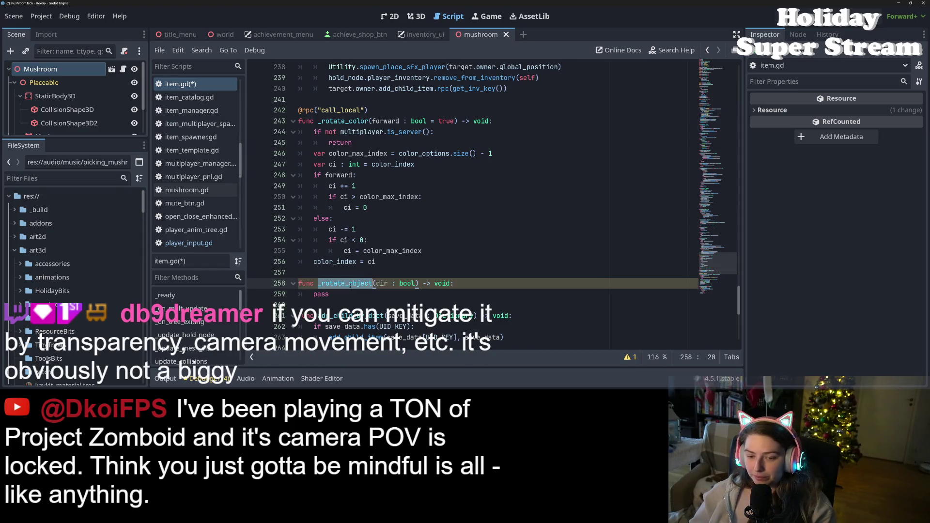
pyautogui.press('Left')
pyautogui.press('Delete')
pyautogui.hotkey('ctrl', 's')
pyautogui.press('Down')
pyautogui.press('End')
pyautogui.doubleClick(356, 285)
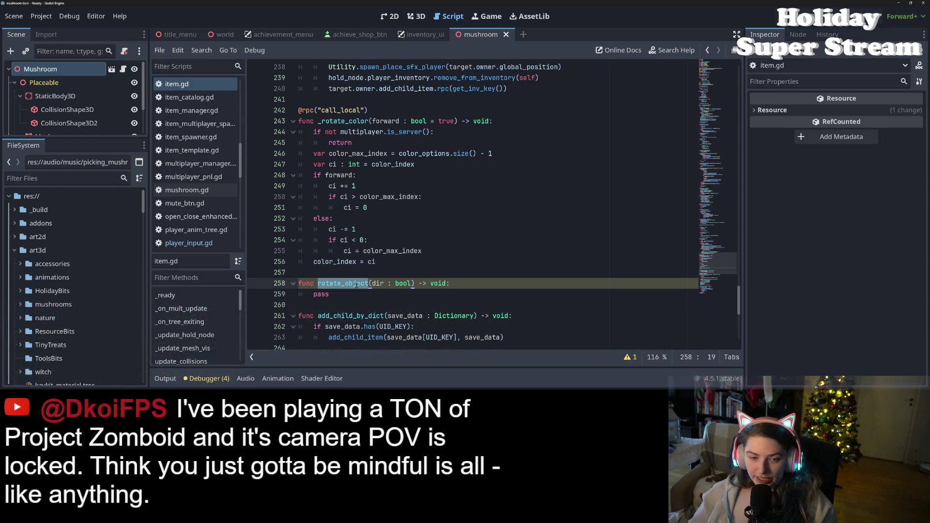
pyautogui.click(209, 243)
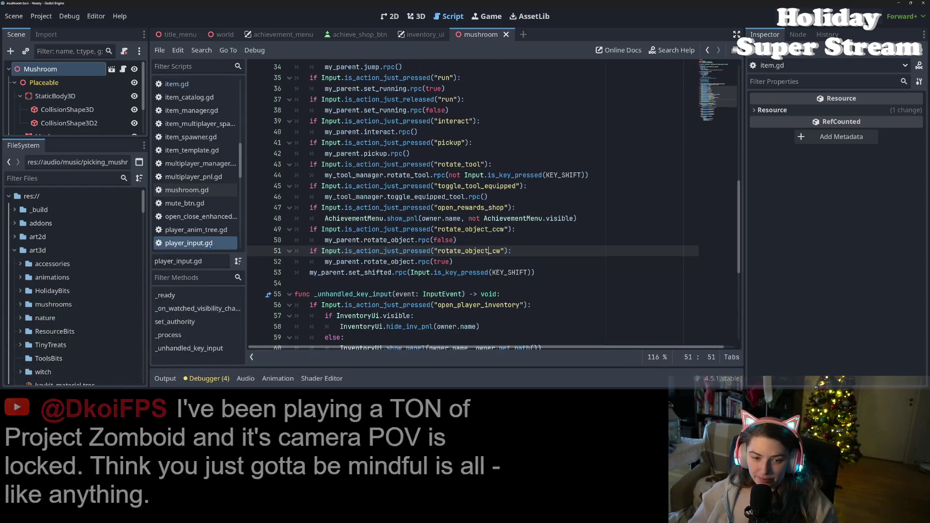
# Open player_movement.gd and select lines 185–189, where rotate_object changes rotation_degrees.y by 90
pyautogui.scroll(4, 199, 225)
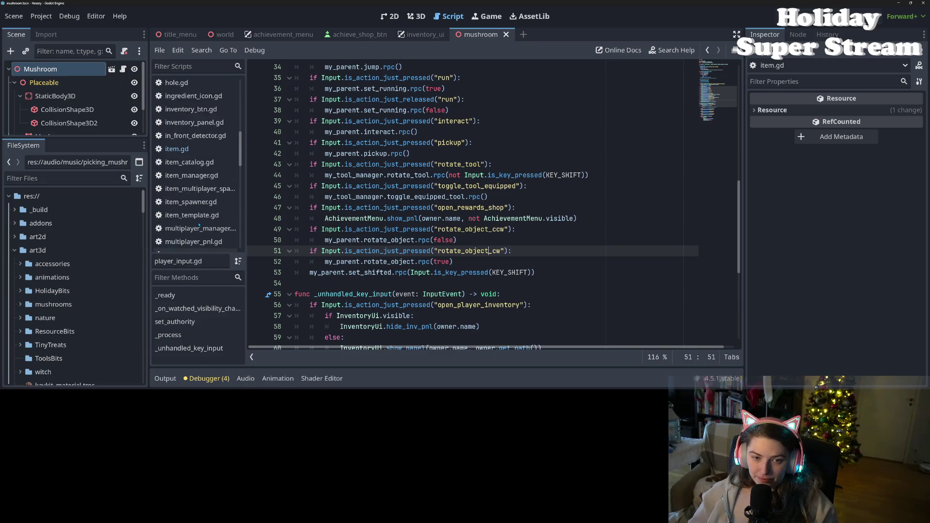
pyautogui.scroll(5, 198, 225)
pyautogui.scroll(-5, 199, 225)
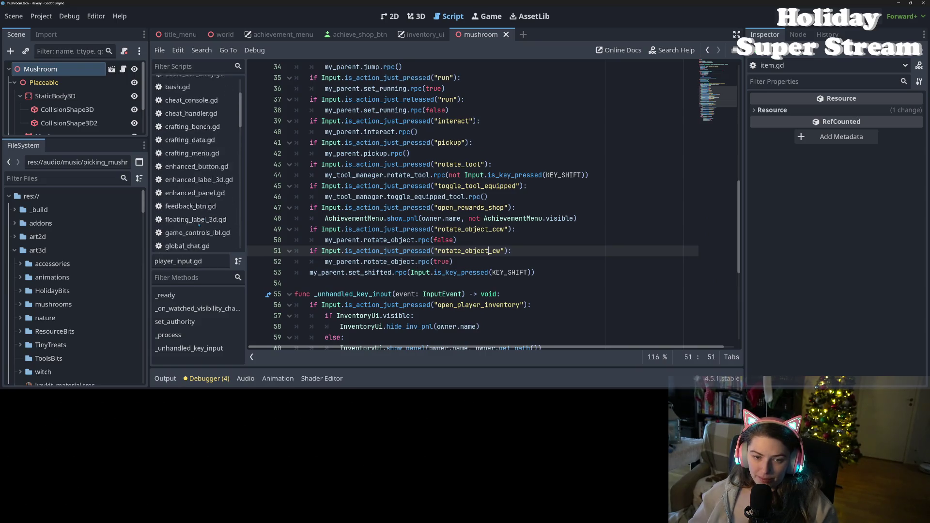
pyautogui.scroll(-2, 198, 225)
pyautogui.scroll(-1, 198, 226)
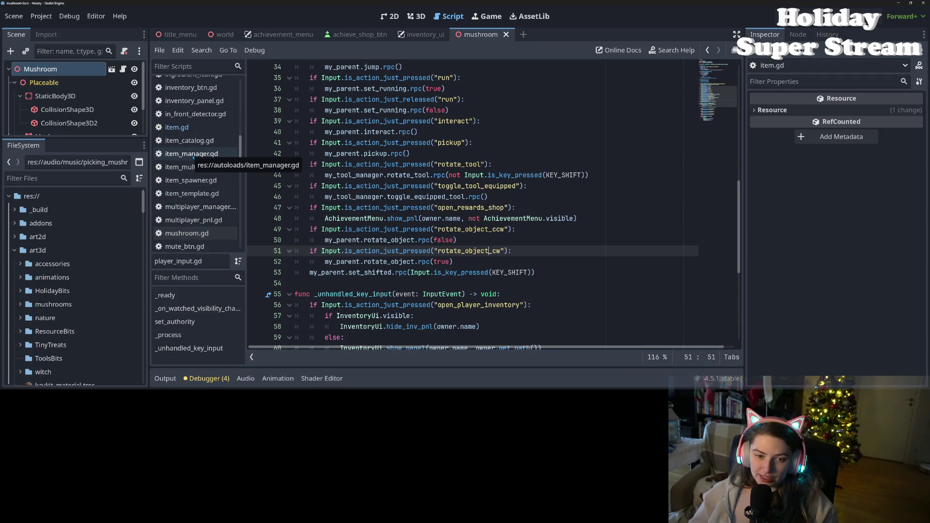
pyautogui.scroll(-5, 193, 160)
pyautogui.click(214, 205)
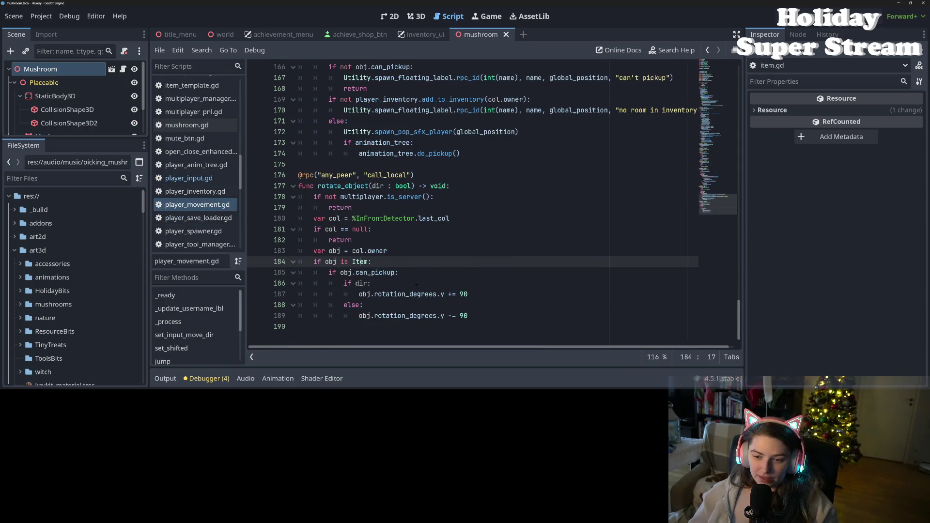
pyautogui.click(417, 286)
pyautogui.moveTo(468, 294)
pyautogui.mouseDown()
pyautogui.moveTo(359, 294)
pyautogui.moveTo(468, 295)
pyautogui.moveTo(485, 318)
pyautogui.mouseUp()
pyautogui.click(386, 294)
pyautogui.moveTo(329, 272)
pyautogui.mouseDown()
pyautogui.moveTo(398, 273)
pyautogui.moveTo(478, 320)
pyautogui.mouseUp()
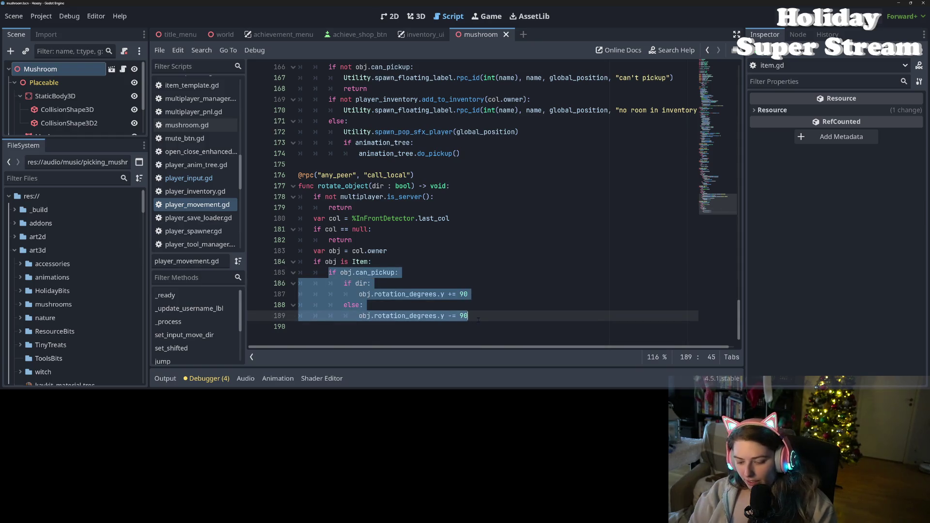
# Call obj.rotate_object(dir) on line 185 and save player_movement.gd
pyautogui.write('obj.rotate_object')
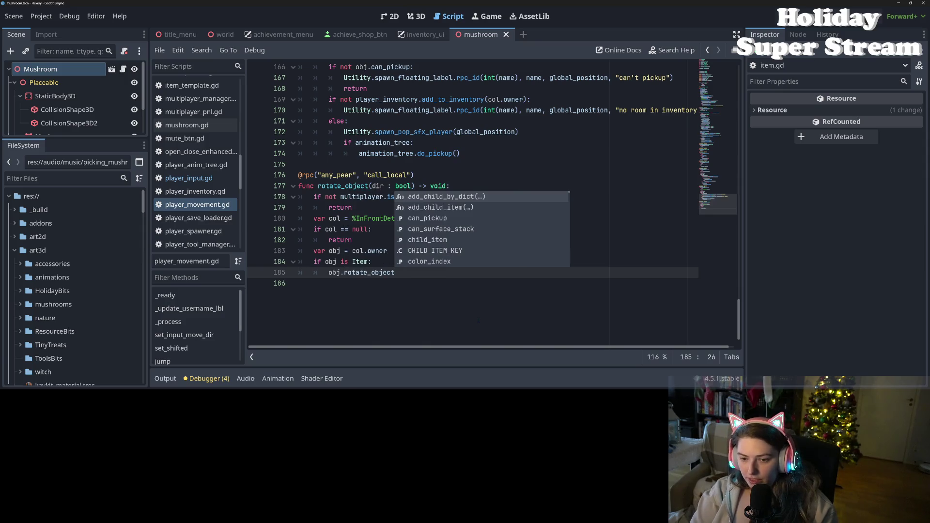
pyautogui.write('(d')
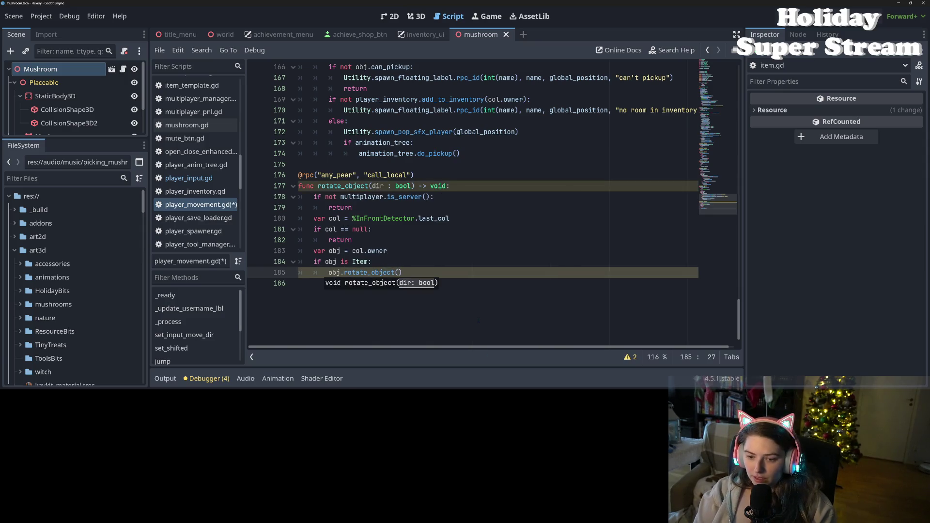
pyautogui.write('ir')
pyautogui.hotkey('ctrl', 's')
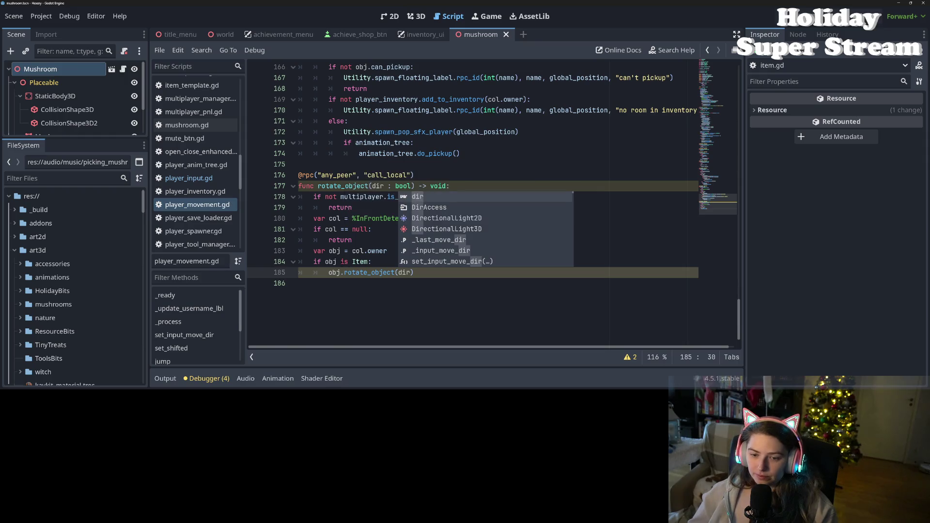
pyautogui.doubleClick(366, 273)
pyautogui.click(428, 273)
pyautogui.click(397, 273)
pyautogui.press('Home')
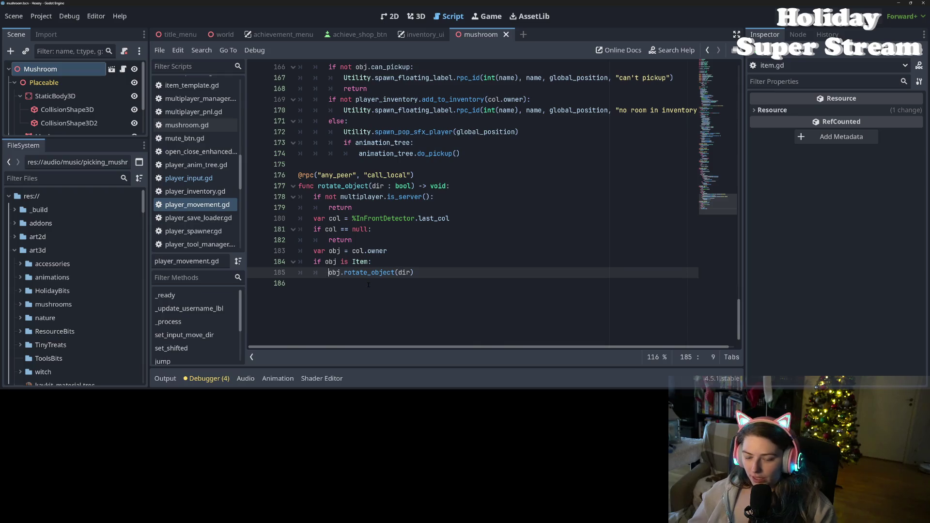
pyautogui.write('var result')
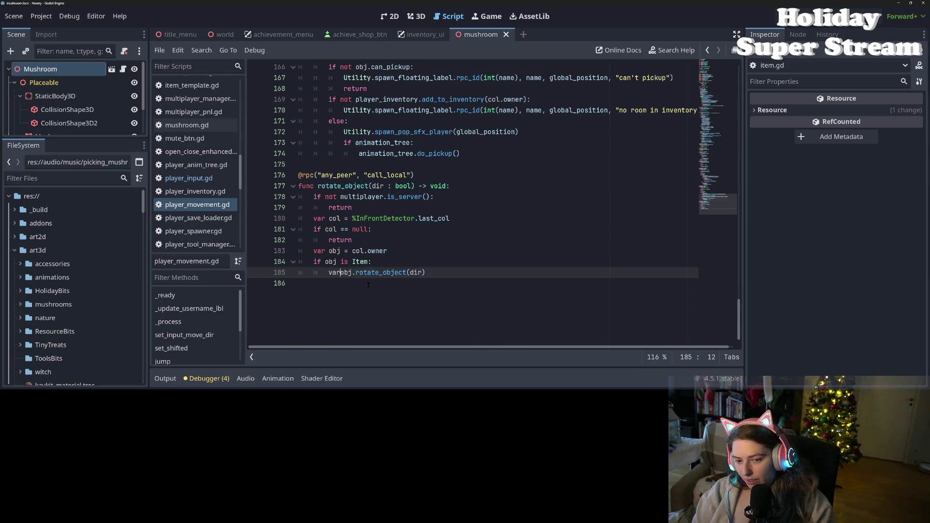
pyautogui.write(' =')
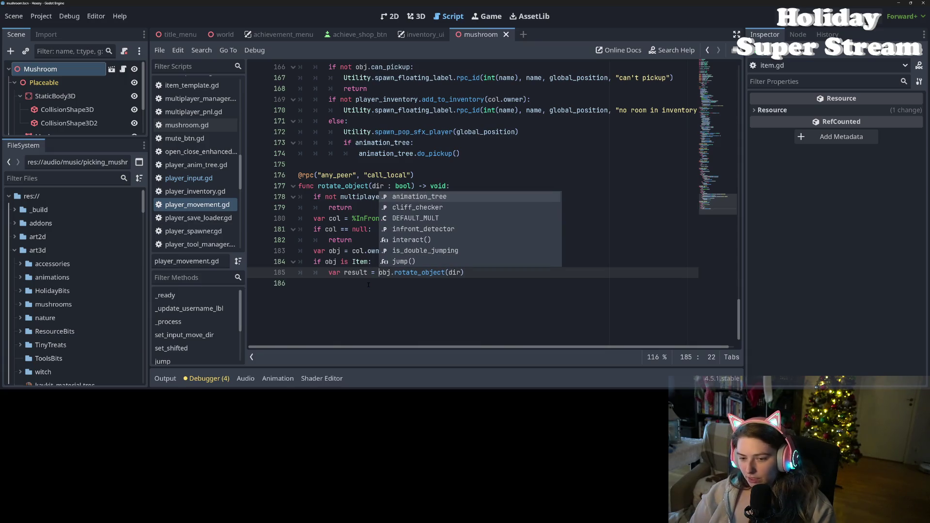
pyautogui.hotkey('ctrl', 's')
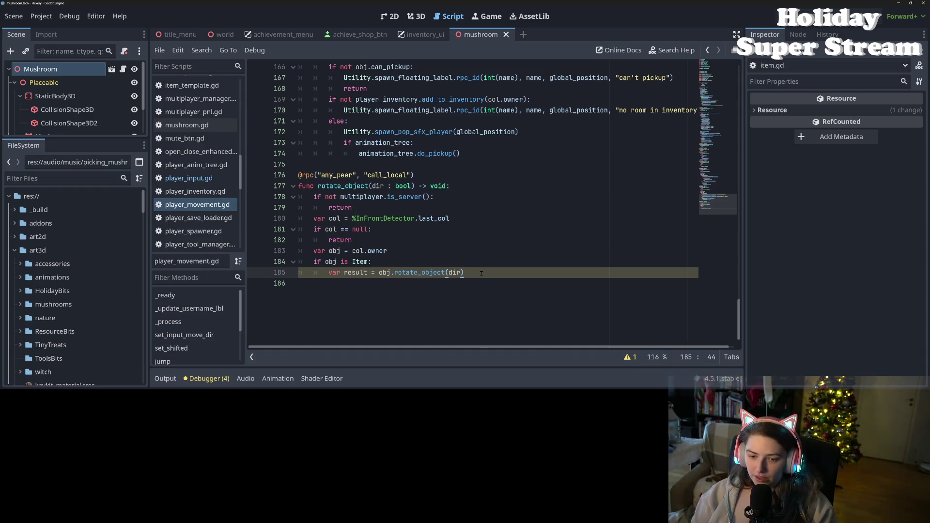
pyautogui.press('Return')
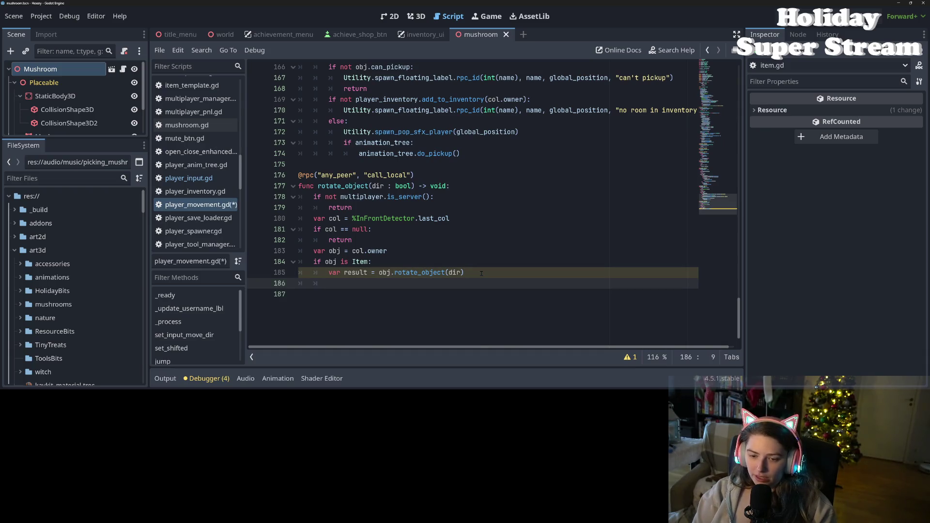
# Turn line 185 into 'if obj.rotate_object(dir):' with an indented line below
pyautogui.moveTo(330, 273); pyautogui.dragTo(376, 273)
pyautogui.write('if')
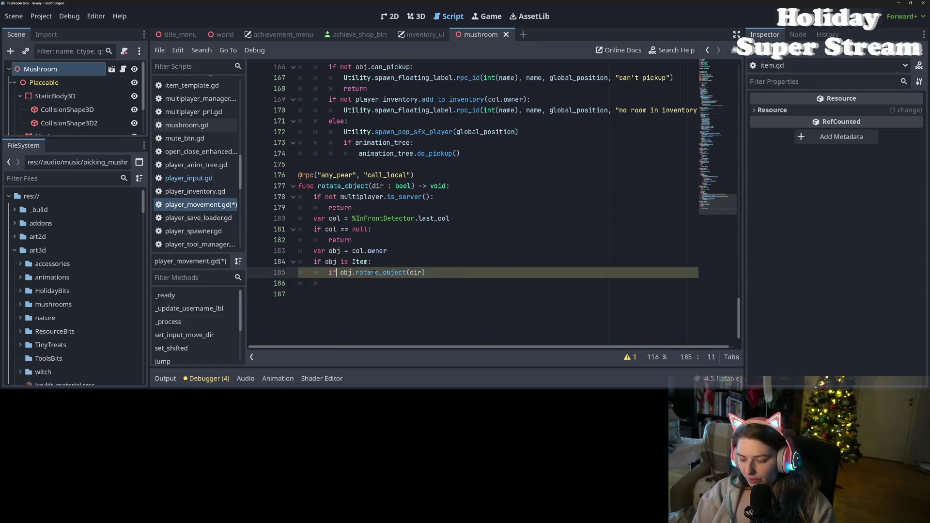
pyautogui.press('End')
pyautogui.write(':')
pyautogui.press('Return')
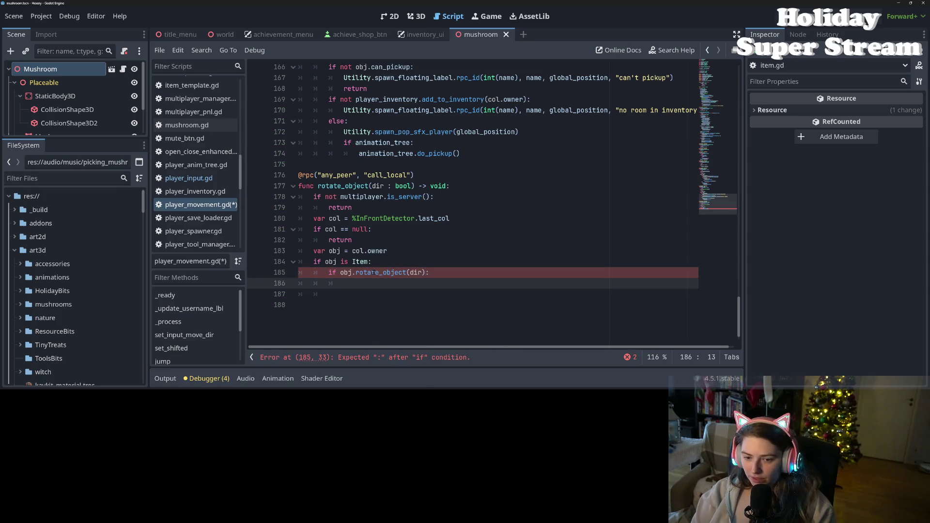
# Copy animation_tree.do_interact() from line 149 and paste it under the if
pyautogui.scroll(5, 373, 273)
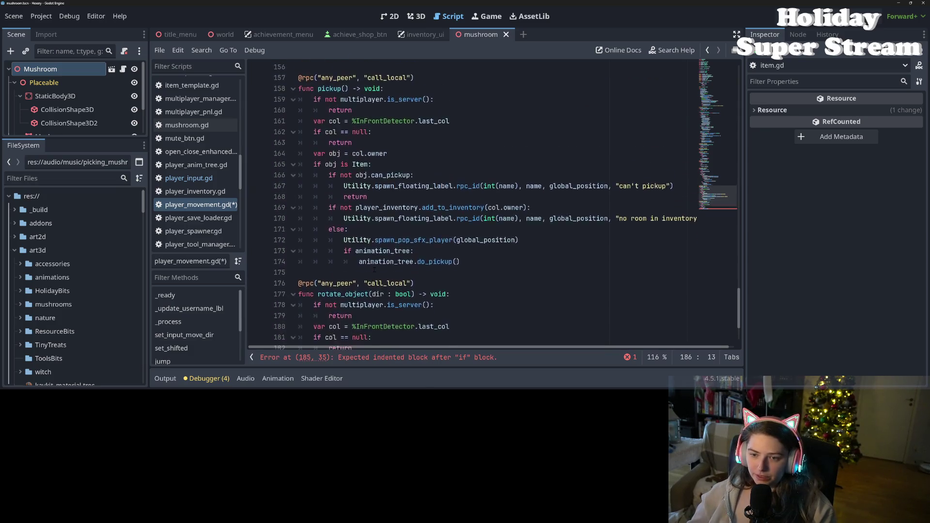
pyautogui.scroll(6, 398, 250)
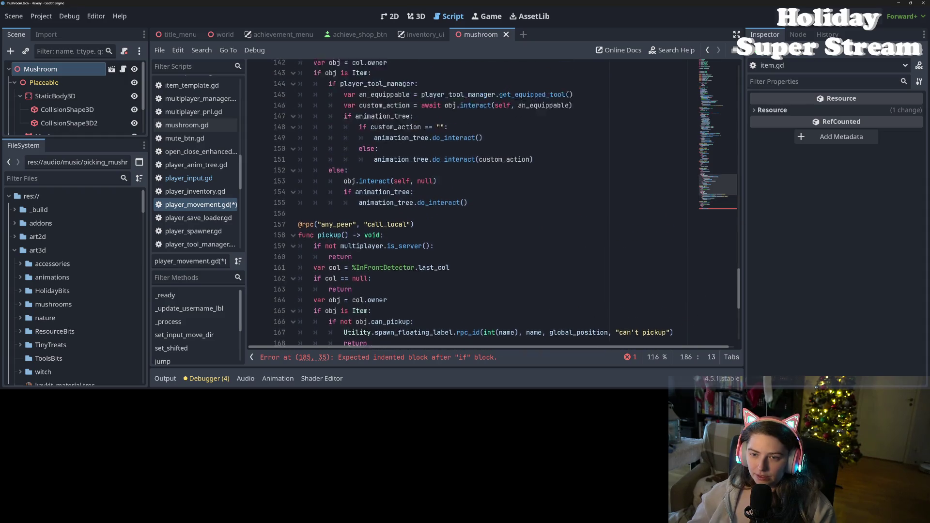
pyautogui.click(382, 219)
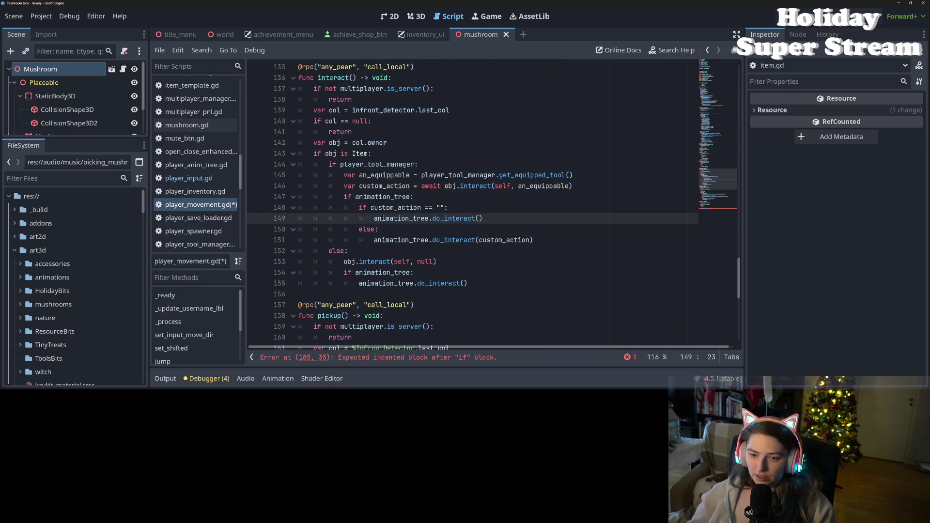
pyautogui.moveTo(374, 218); pyautogui.dragTo(498, 220)
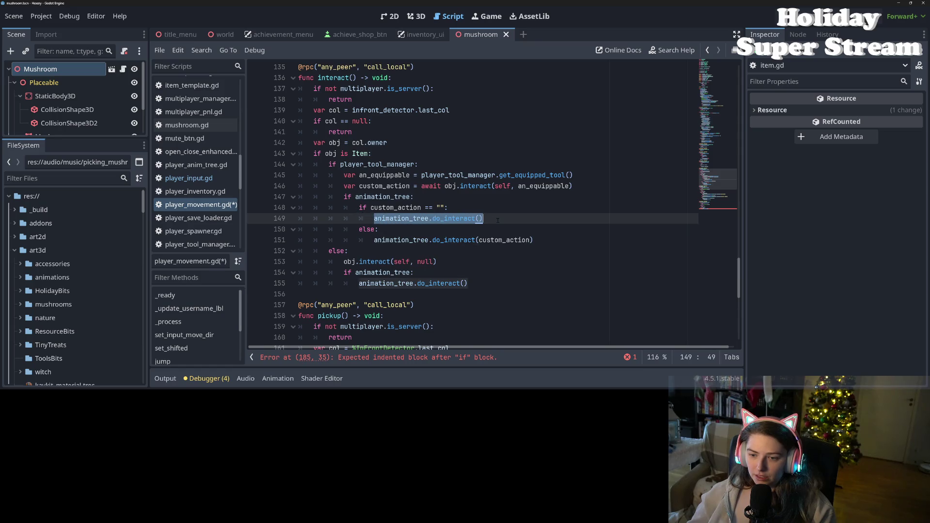
pyautogui.hotkey('ctrl', 'c')
pyautogui.scroll(-10, 461, 256)
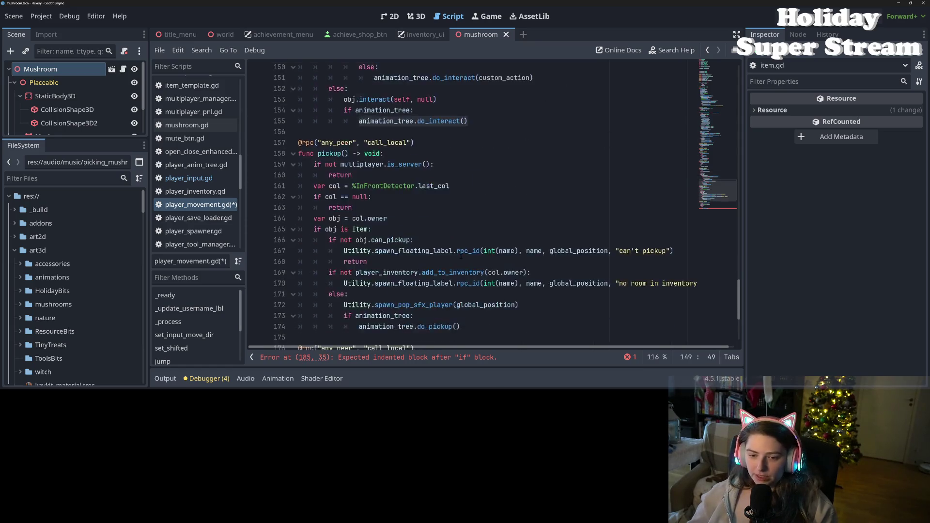
pyautogui.click(460, 256)
pyautogui.hotkey('ctrl', 'v')
# Save, remove the extra blank line 187, and open rotate_object's definition in item.gd
pyautogui.click(408, 294)
pyautogui.hotkey('ctrl', 's')
pyautogui.click(389, 315)
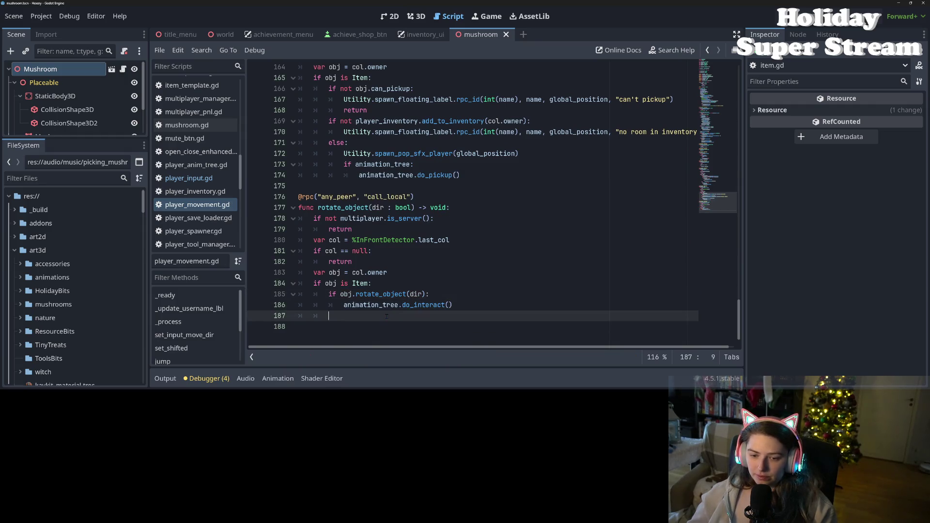
pyautogui.press('BackSpace')
pyautogui.press('BackSpace')
pyautogui.press('BackSpace')
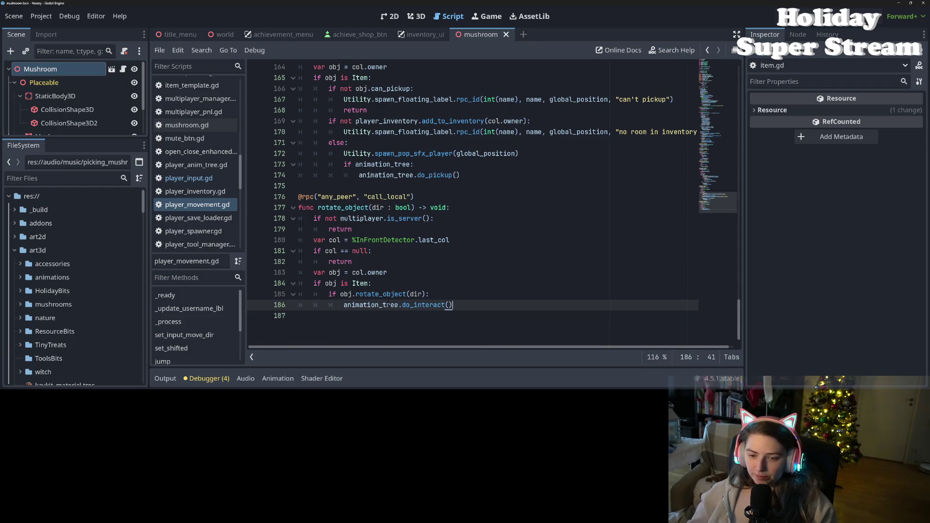
pyautogui.keyDown('ctrl'); pyautogui.click(386, 294); pyautogui.keyUp('ctrl')
pyautogui.click(386, 232)
pyautogui.doubleClick(385, 222)
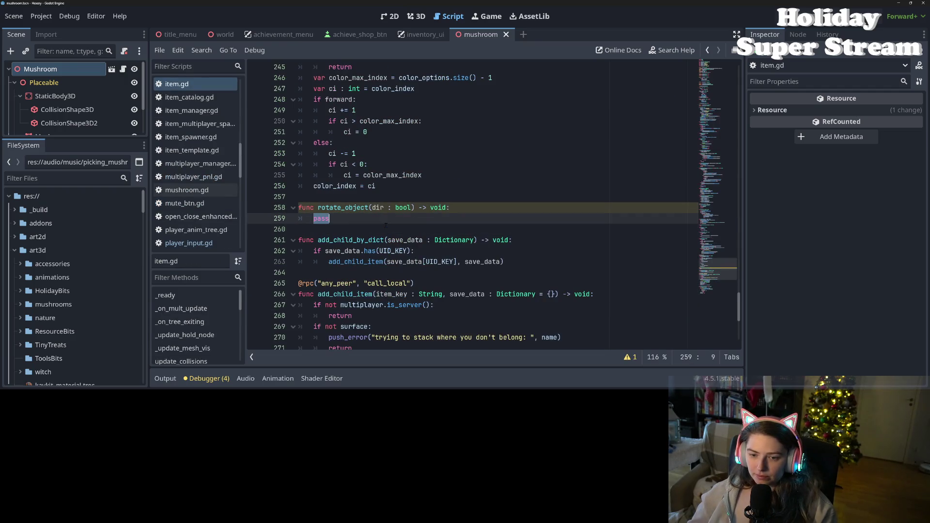
# Replace pass with 'if not can_pickup: return false' and change the return type to bool
pyautogui.write('if')
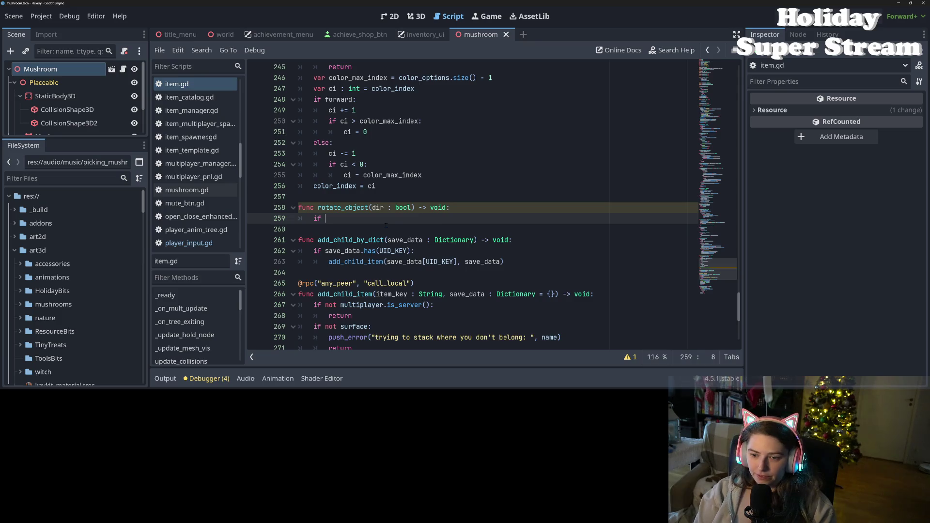
pyautogui.moveTo(409, 211)
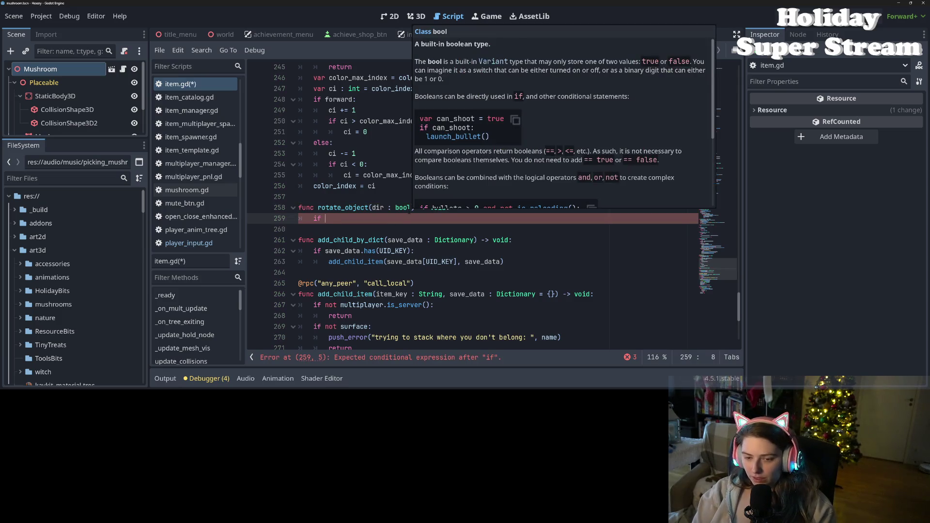
pyautogui.write('not can_pickup')
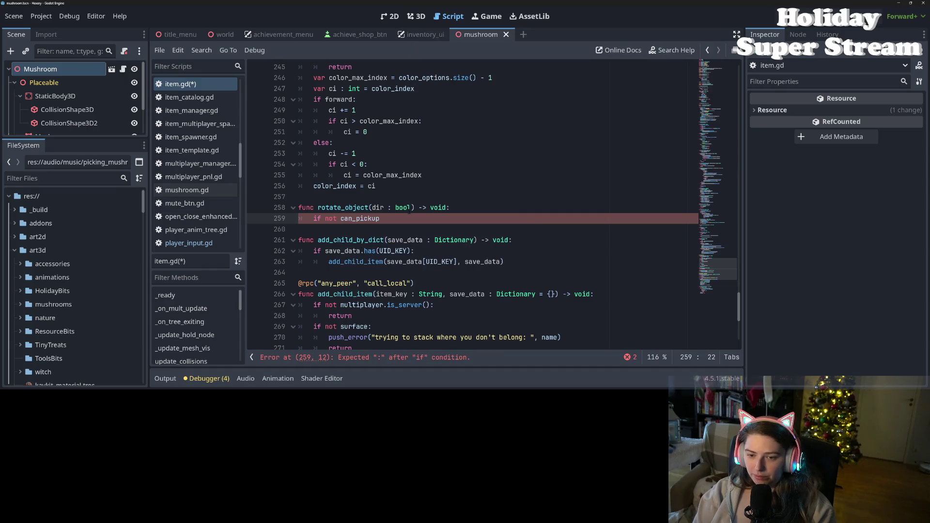
pyautogui.write(':')
pyautogui.press('Return')
pyautogui.write('return false')
pyautogui.doubleClick(434, 208)
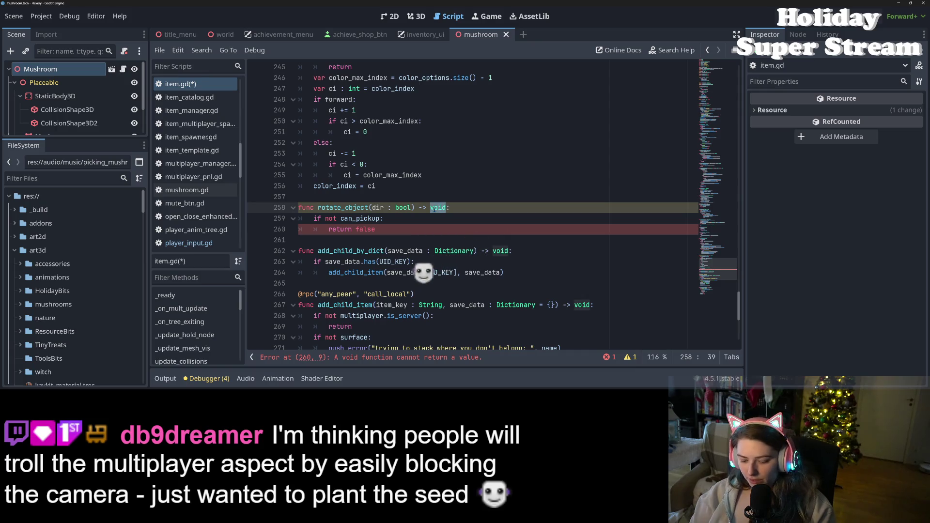
pyautogui.write('bool')
# Add 'return true' at the end of rotate_object and save item.gd
pyautogui.click(398, 231)
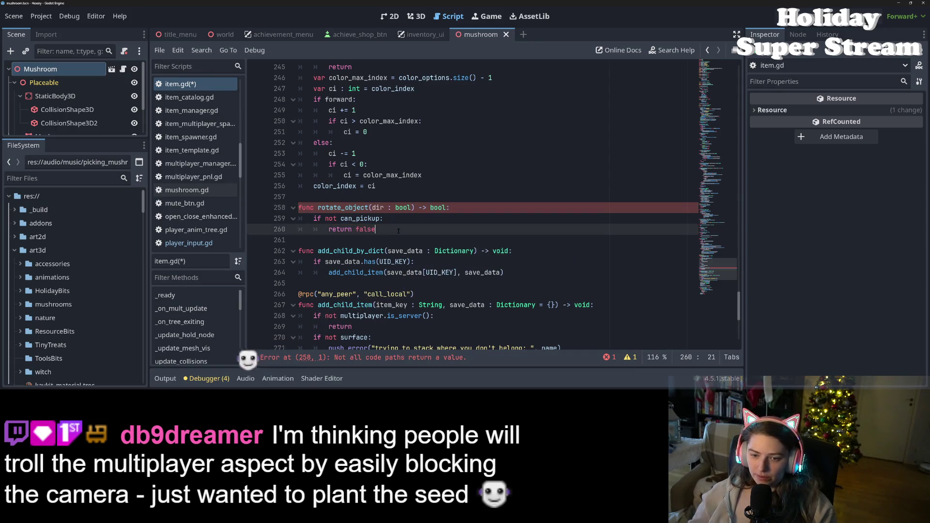
pyautogui.press('Return')
pyautogui.press('Return')
pyautogui.write('reu')
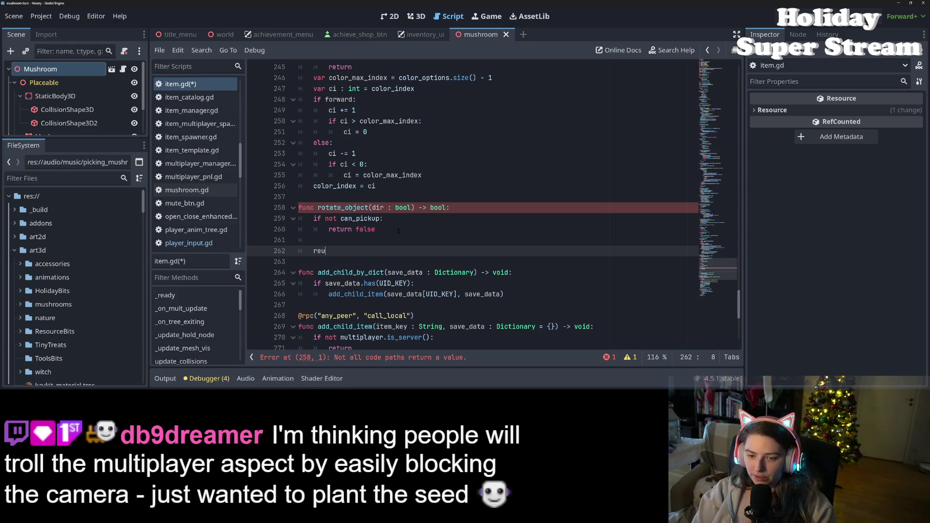
pyautogui.press('BackSpace')
pyautogui.write('turn true')
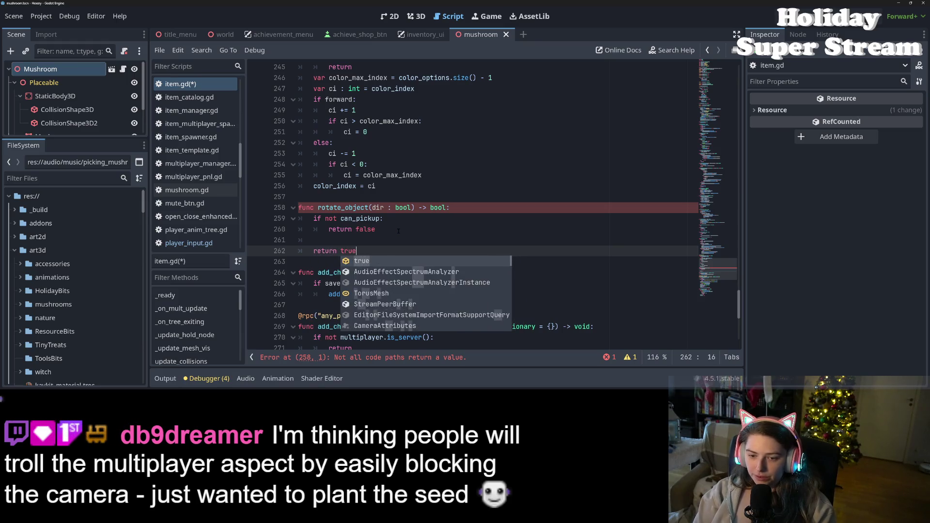
pyautogui.press('Escape')
pyautogui.press('Up')
pyautogui.hotkey('ctrl', 's')
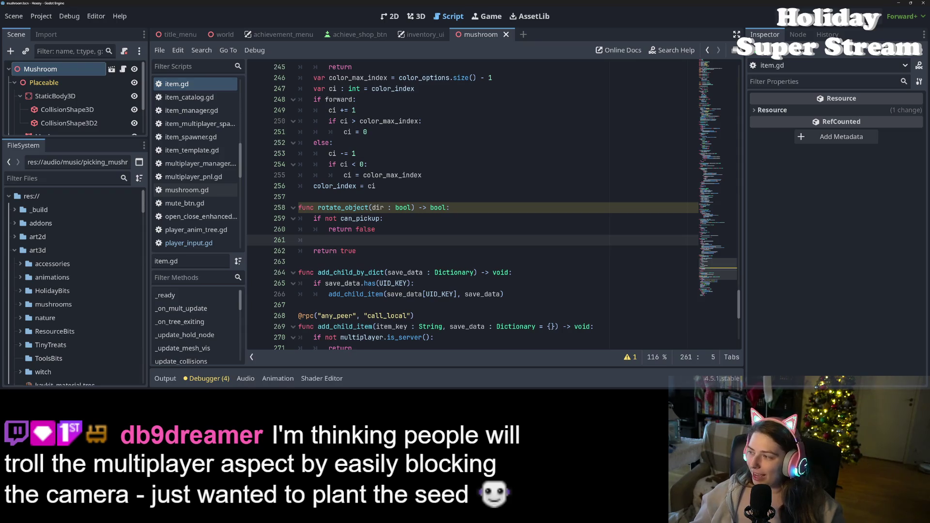
# Save the scene and scripts, then enlarge the scene tree panel to show all nodes
pyautogui.click(577, 291)
pyautogui.click(365, 240)
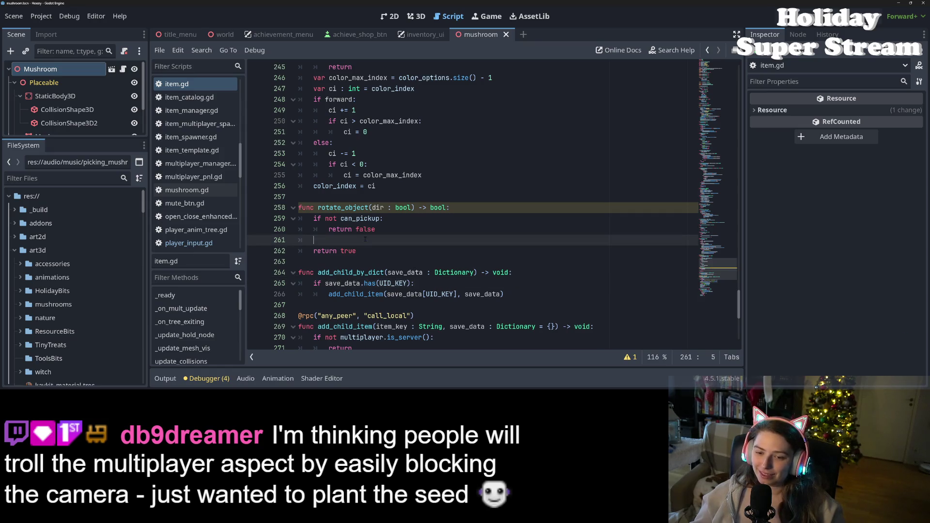
pyautogui.hotkey('ctrl', 's')
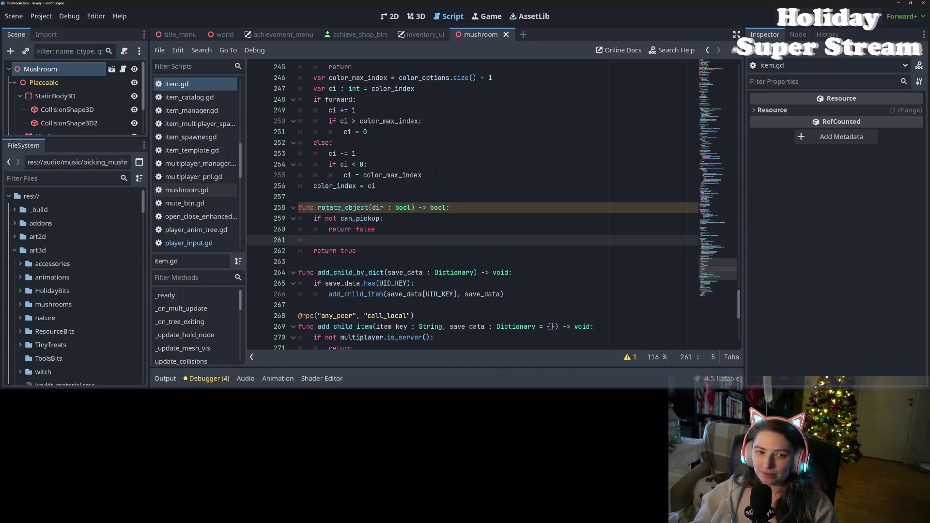
pyautogui.moveTo(42, 140)
pyautogui.mouseDown()
pyautogui.moveTo(58, 223)
pyautogui.moveTo(68, 228)
pyautogui.mouseUp()
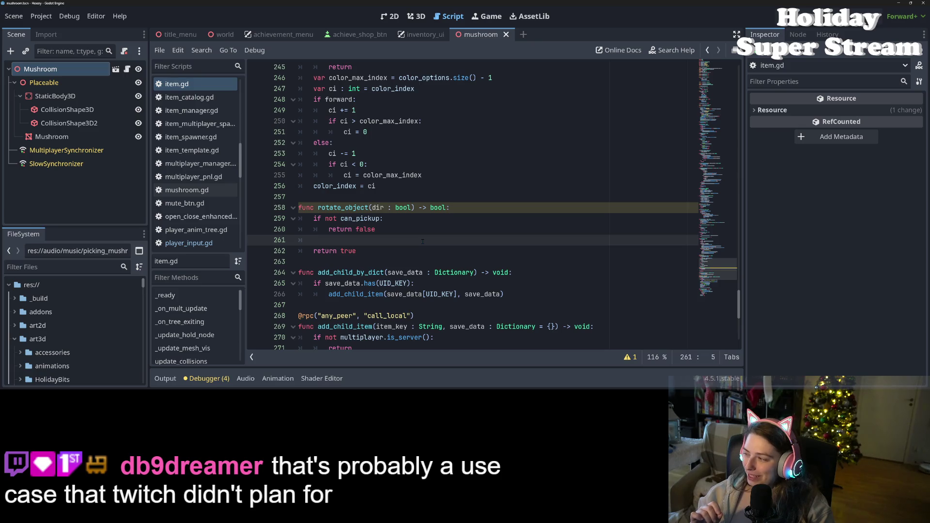
pyautogui.press('Up')
pyautogui.press('Down')
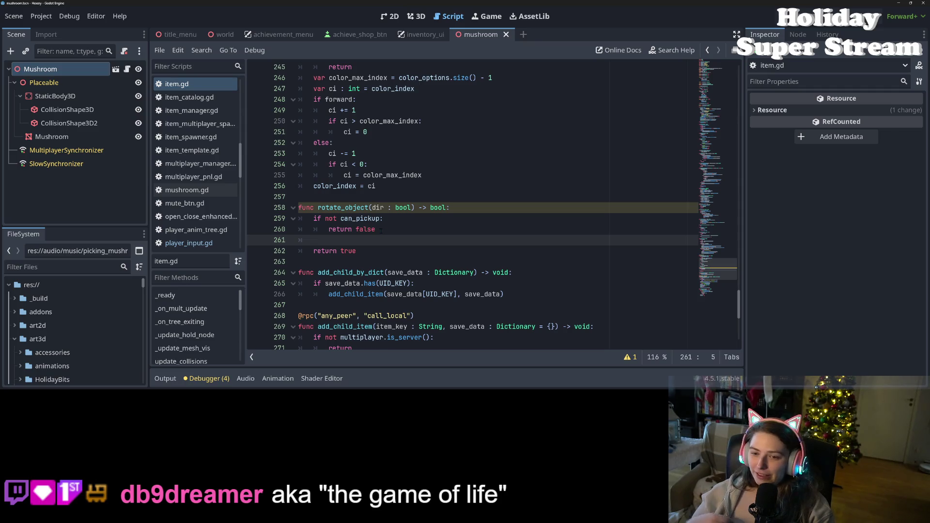
pyautogui.click(380, 230)
# Open ground_piece.gd from the Scripts list
pyautogui.click(387, 244)
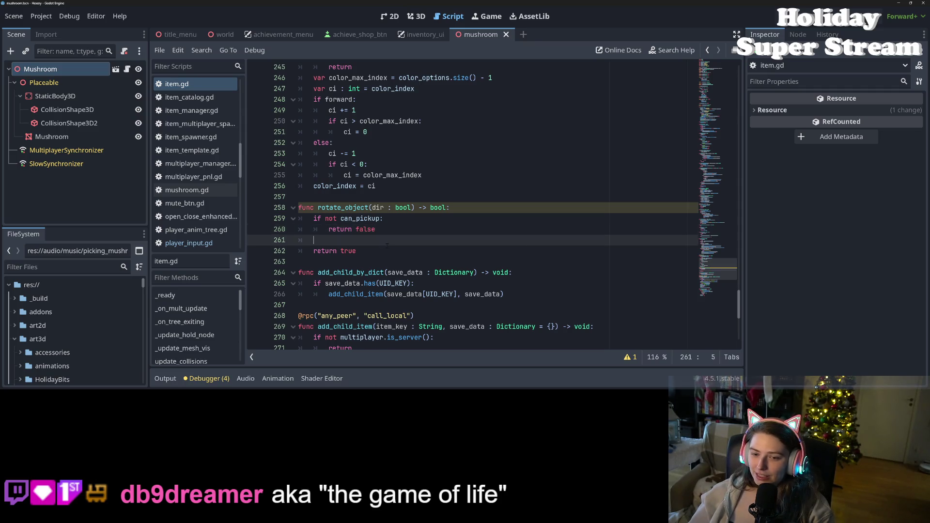
pyautogui.scroll(12, 387, 306)
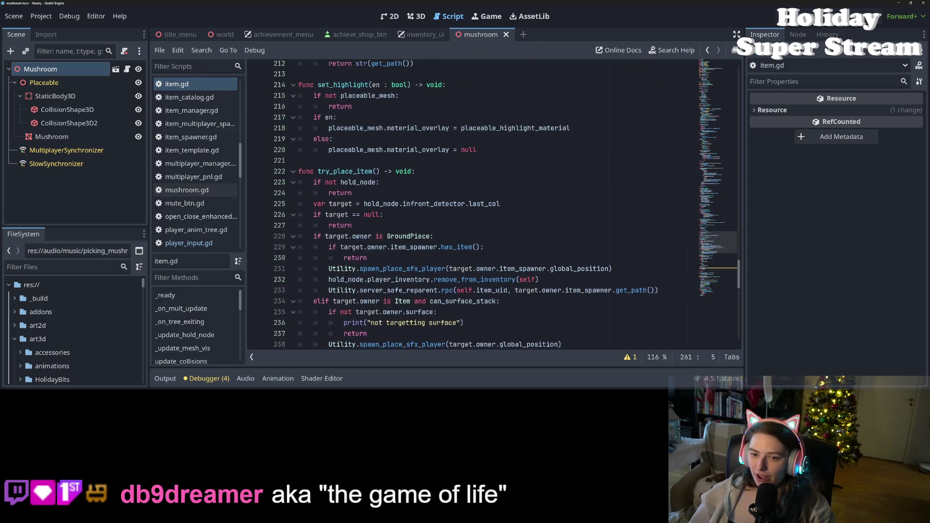
pyautogui.scroll(6, 398, 307)
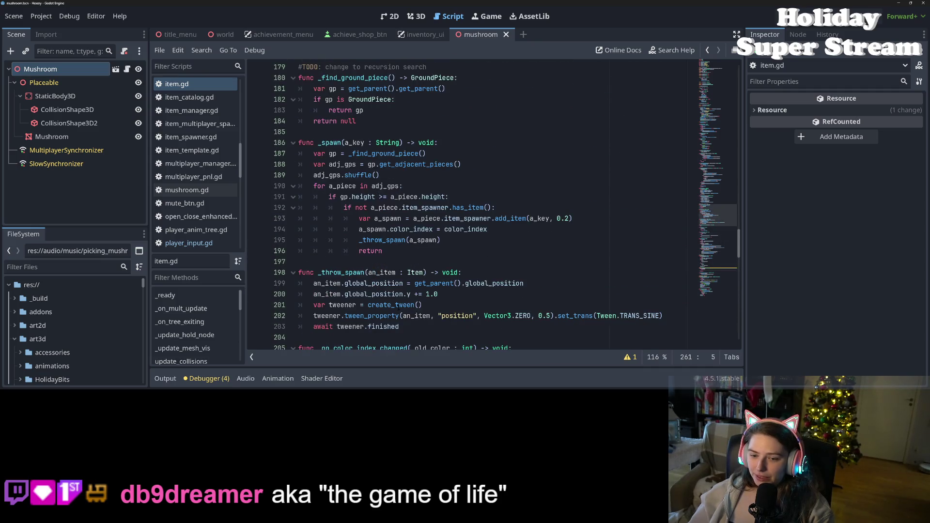
pyautogui.scroll(-7, 398, 307)
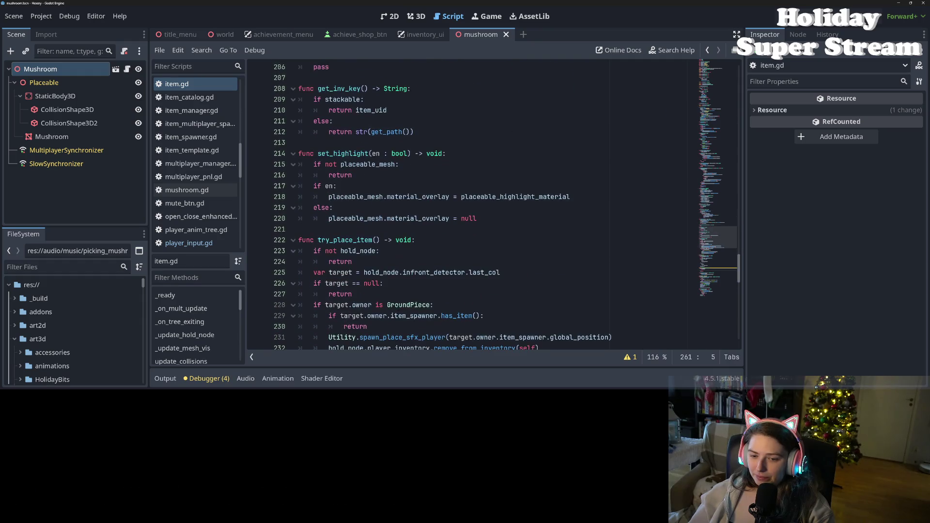
pyautogui.scroll(13, 398, 307)
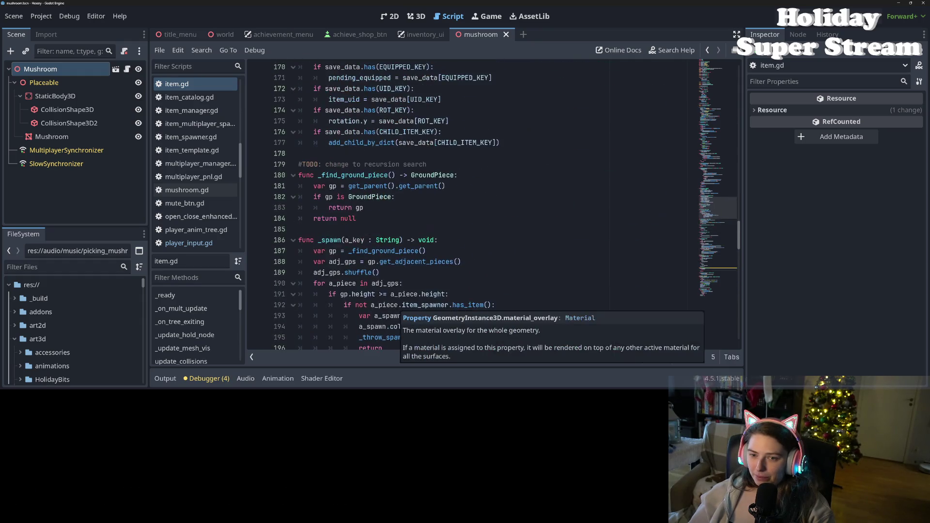
pyautogui.scroll(9, 397, 307)
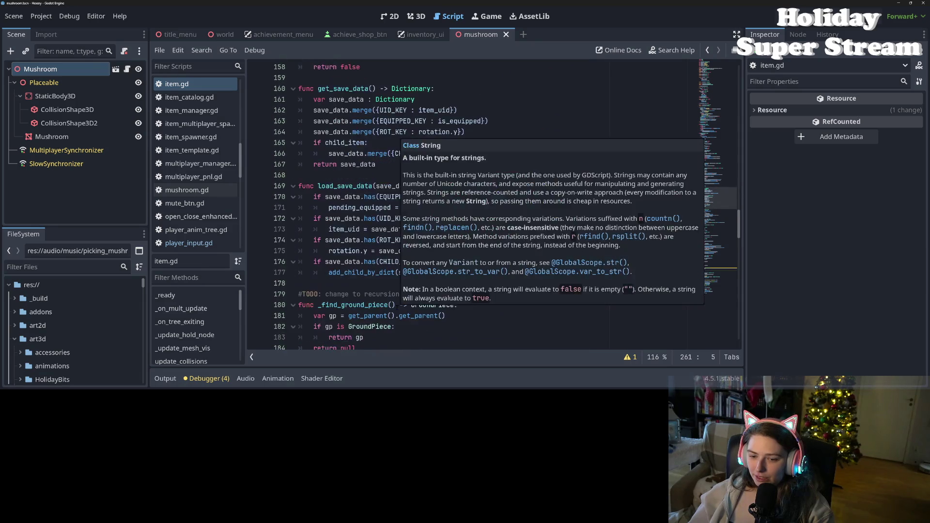
pyautogui.scroll(5, 397, 307)
pyautogui.scroll(8, 188, 151)
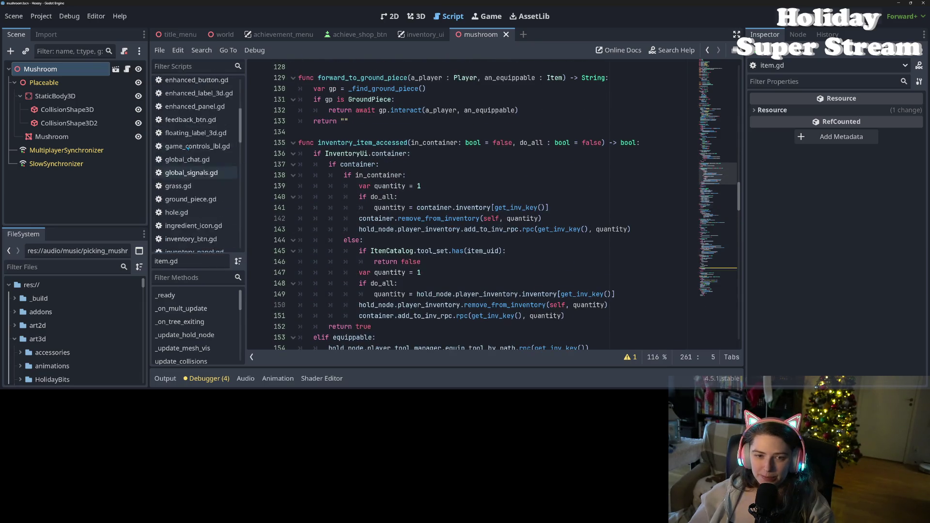
pyautogui.scroll(-3, 189, 151)
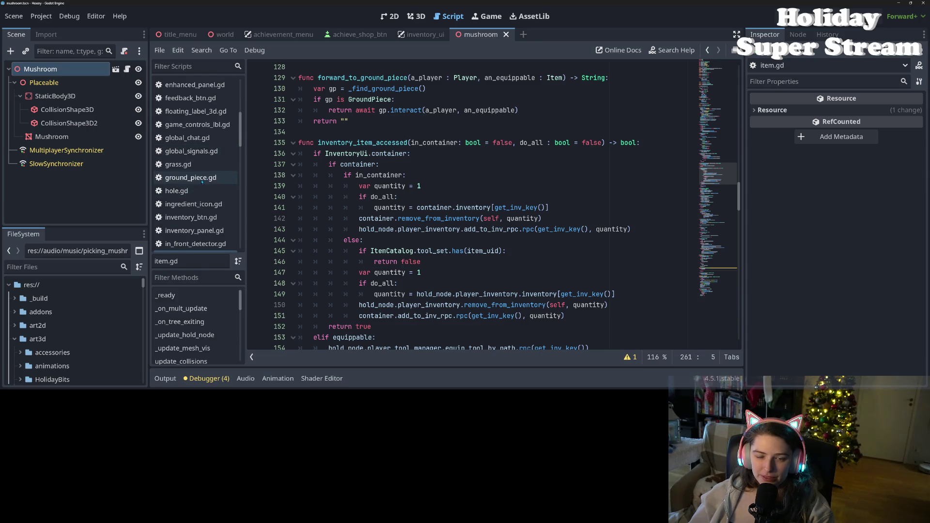
pyautogui.click(225, 177)
# Select the three-line tween_to_position_y function on lines 93–95 for copying
pyautogui.doubleClick(373, 164)
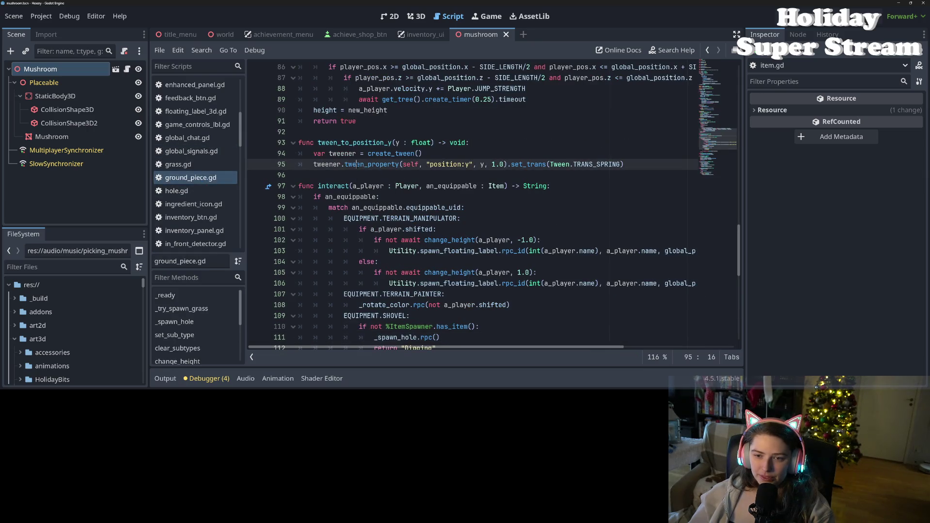
pyautogui.doubleClick(354, 142)
pyautogui.scroll(3, 493, 290)
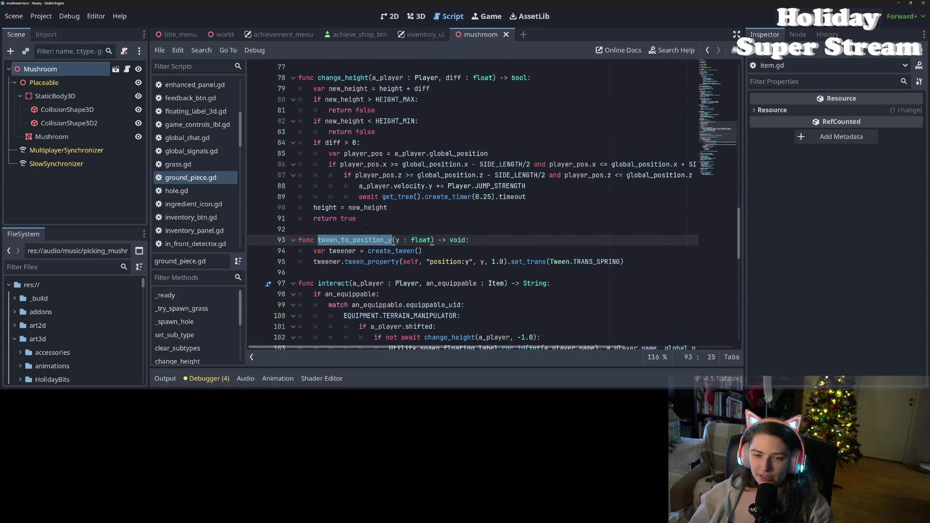
pyautogui.click(380, 240)
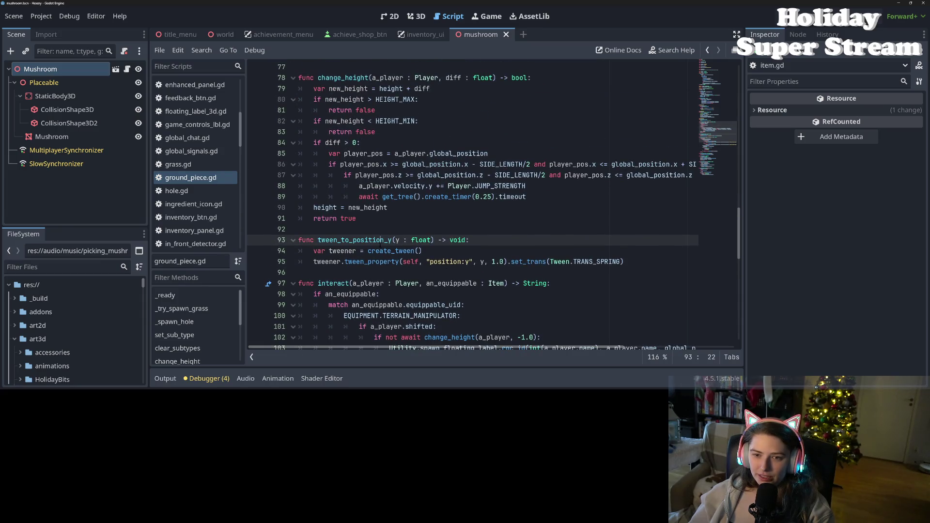
pyautogui.doubleClick(380, 240)
pyautogui.click(480, 262)
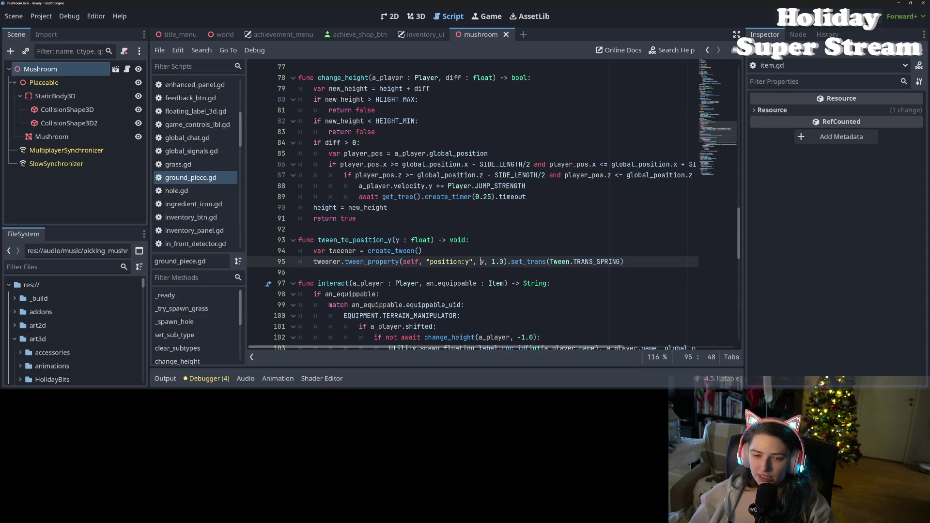
pyautogui.doubleClick(342, 251)
pyautogui.doubleClick(361, 241)
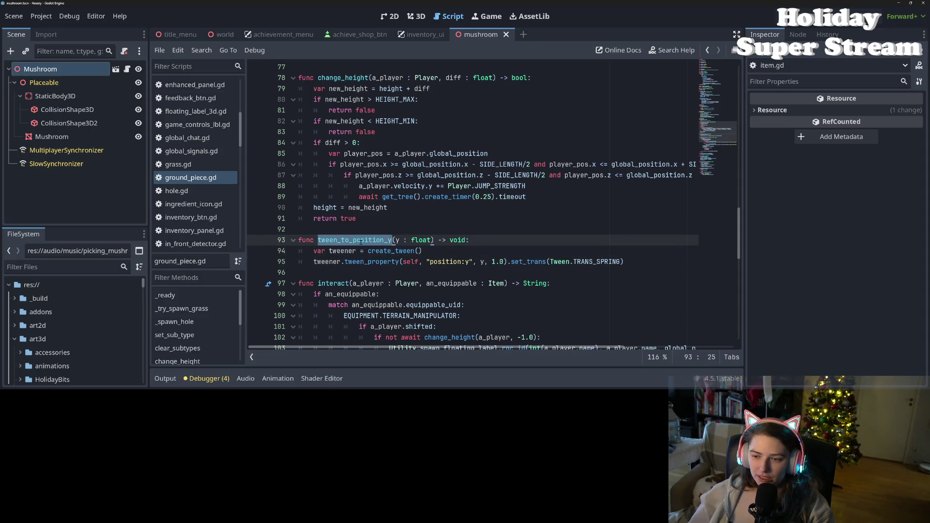
pyautogui.click(405, 262)
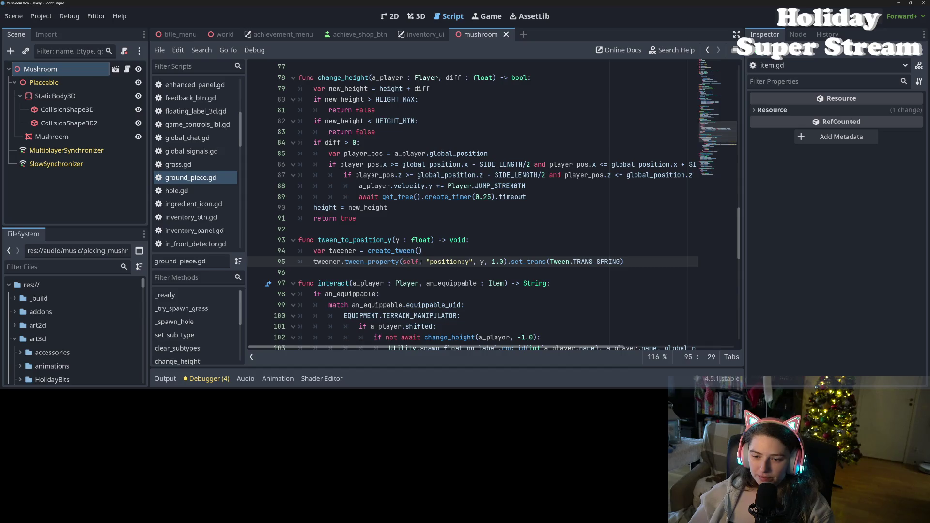
pyautogui.moveTo(625, 262); pyautogui.dragTo(287, 240)
pyautogui.hotkey('ctrl', 'c')
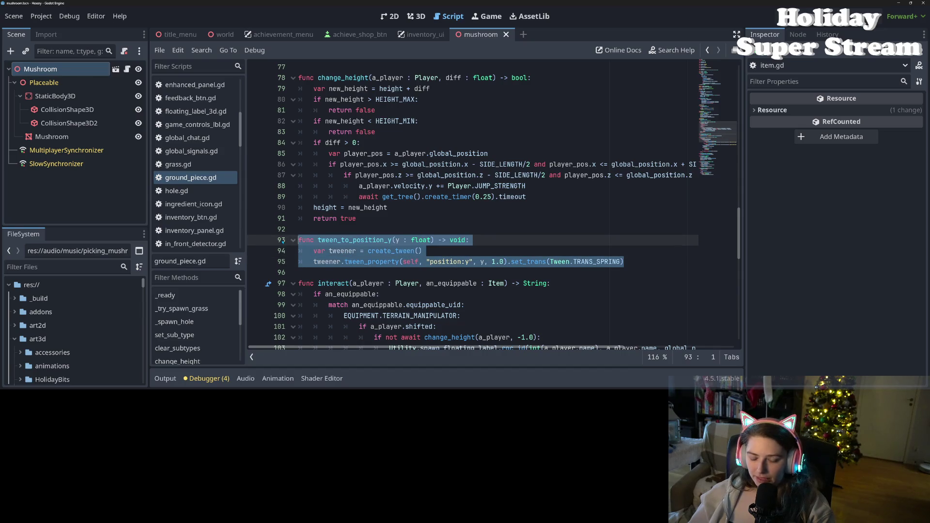
pyautogui.click(347, 244)
# In item.gd, paste the copied tween_to_position_y function below rotate_object
pyautogui.scroll(-5, 202, 202)
pyautogui.click(177, 84)
pyautogui.scroll(-10, 484, 203)
pyautogui.scroll(-15, 358, 263)
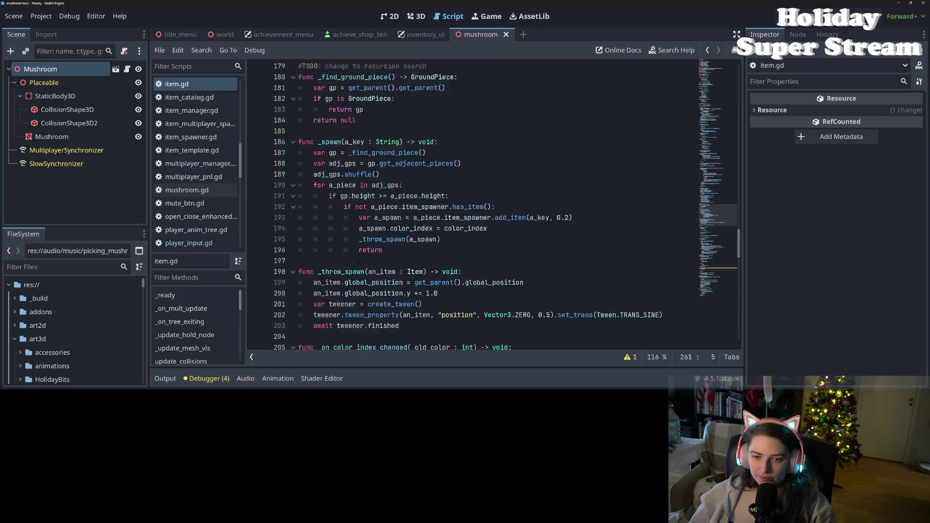
pyautogui.scroll(-4, 359, 263)
pyautogui.scroll(3, 358, 263)
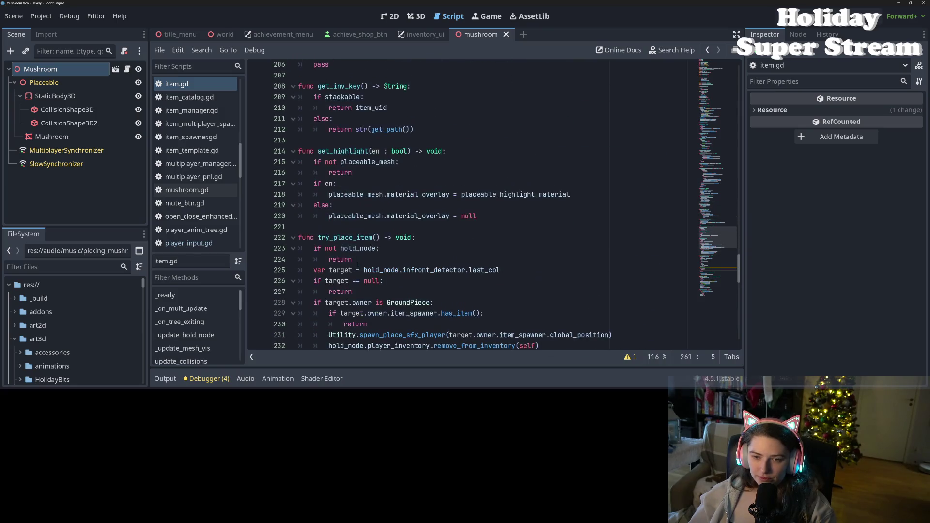
pyautogui.scroll(-13, 356, 262)
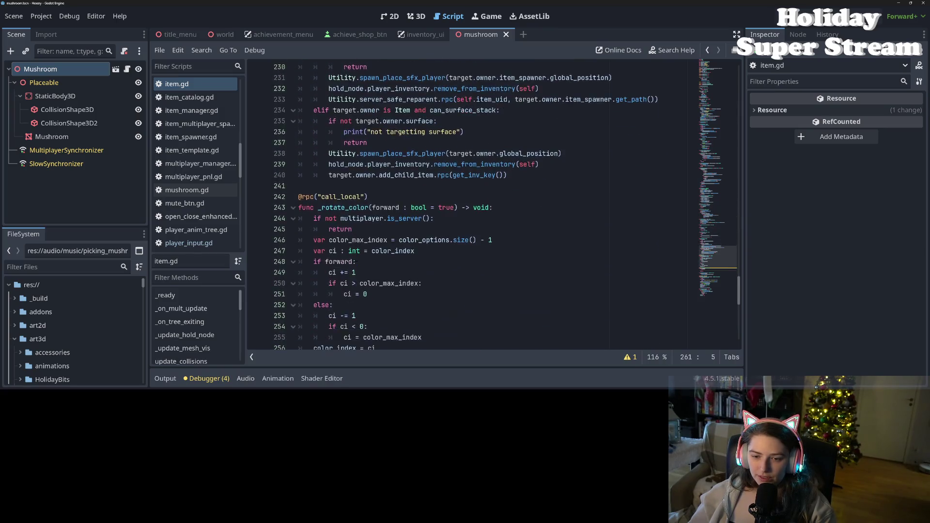
pyautogui.click(324, 226)
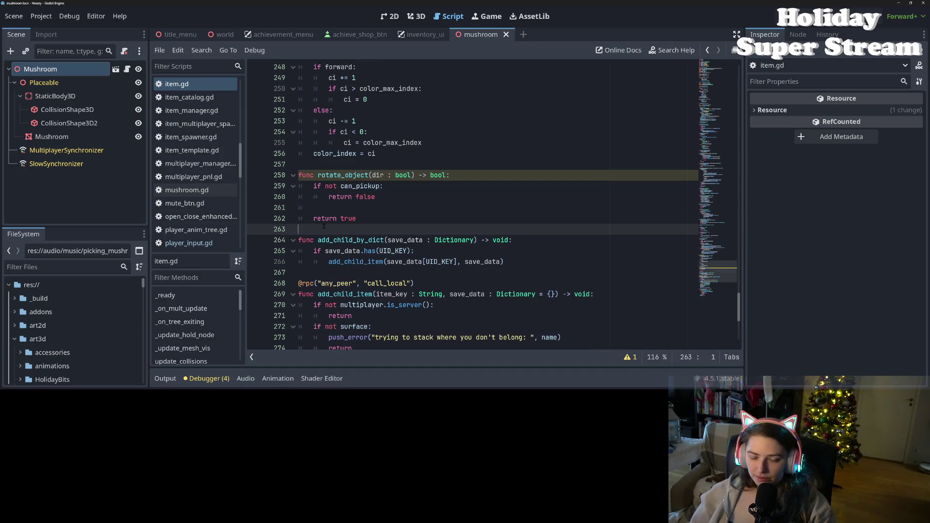
pyautogui.press('Return')
pyautogui.press('Return')
pyautogui.press('Up')
pyautogui.hotkey('ctrl', 'v')
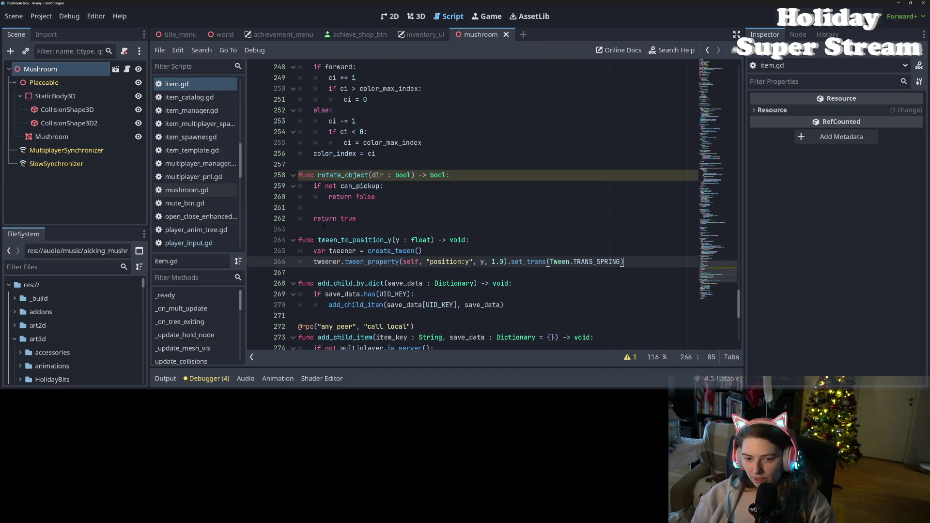
# Rename the pasted function to tween_to_rotation_y and save item.gd
pyautogui.click(353, 240)
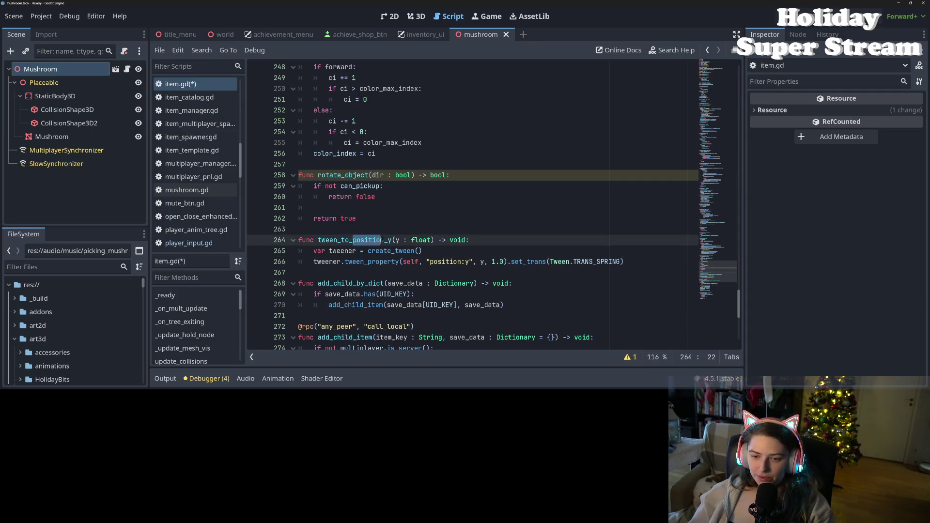
pyautogui.write('rotation')
pyautogui.press('Delete')
pyautogui.hotkey('ctrl', 's')
pyautogui.click(398, 240)
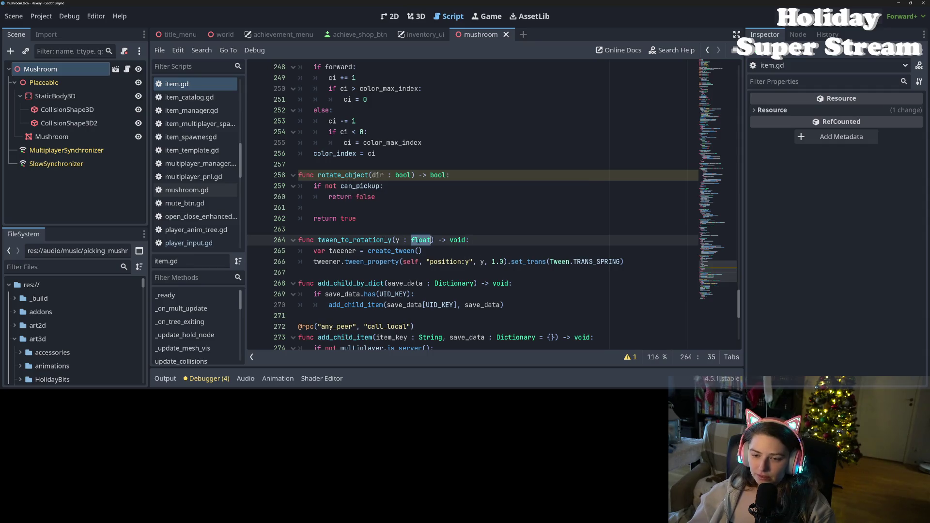
pyautogui.press('Down')
# Change the tweened property from "position:y" to "rotation:y" and save the script
pyautogui.click(384, 272)
pyautogui.doubleClick(444, 262)
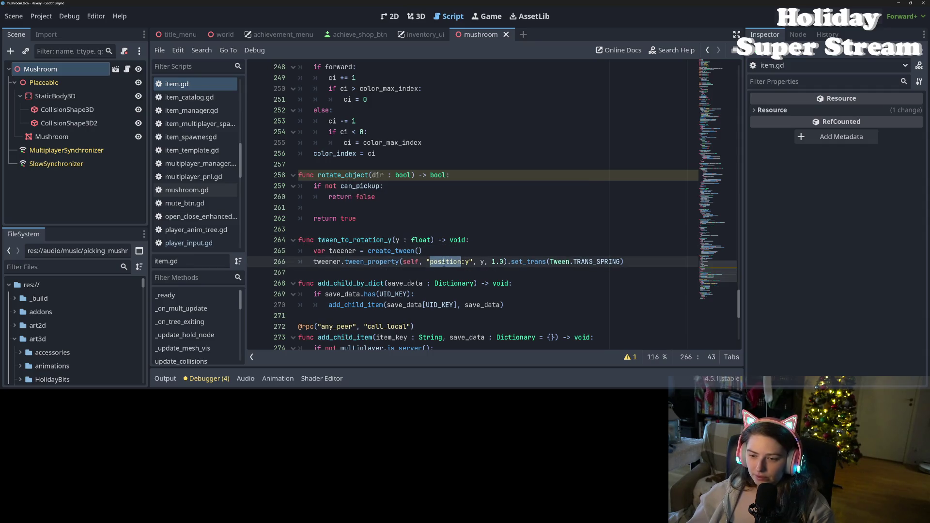
pyautogui.write('rotation')
pyautogui.hotkey('ctrl', 's')
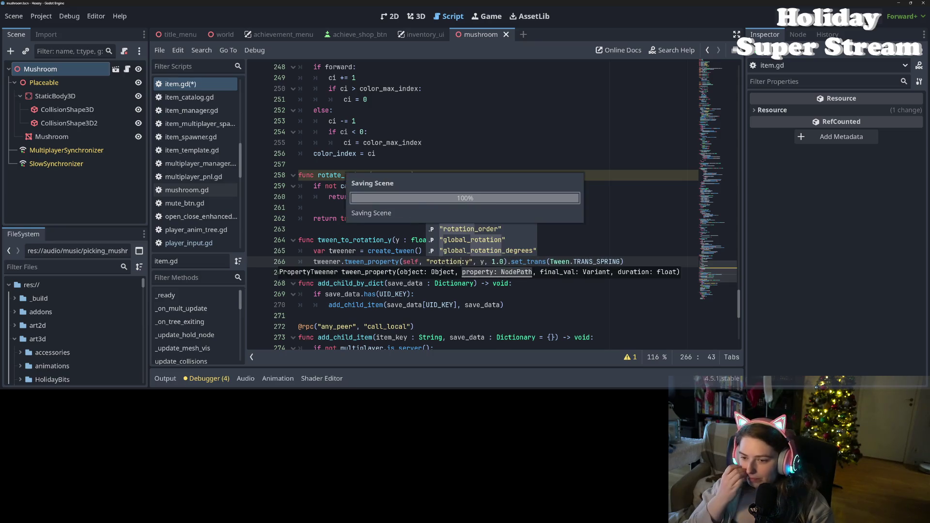
pyautogui.click(427, 261)
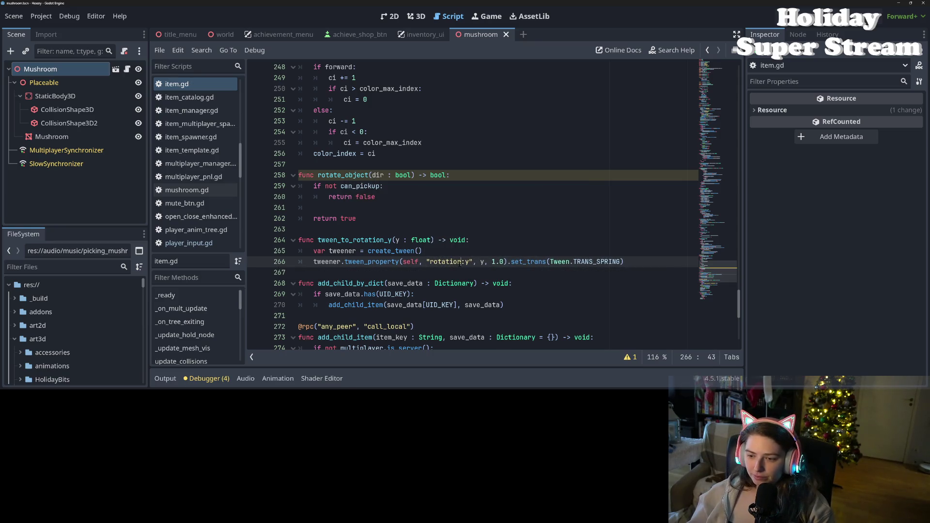
pyautogui.click(353, 251)
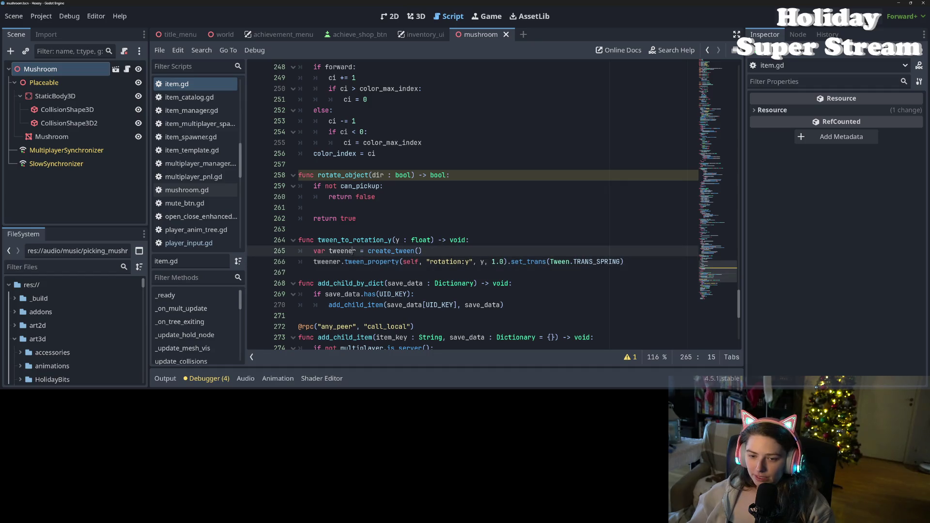
pyautogui.click(364, 212)
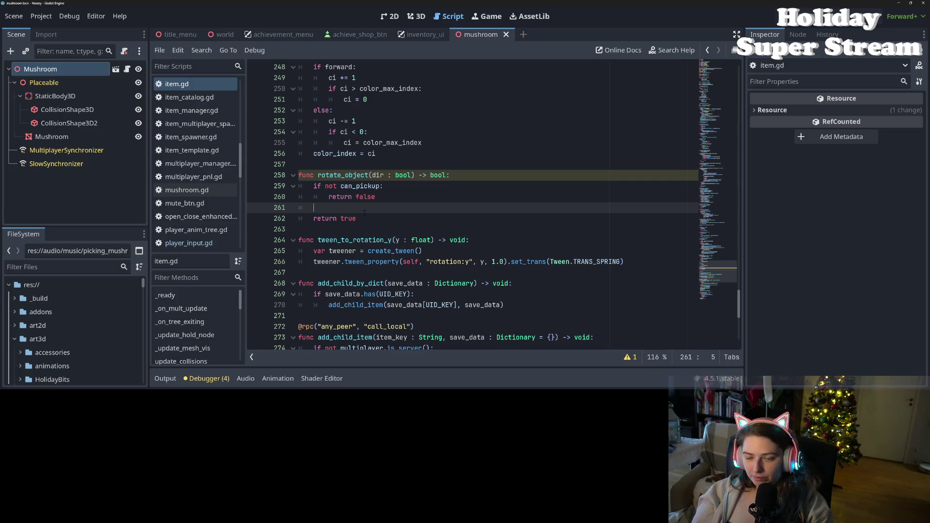
# Make rotate_object call tween_to_rotation_y(rotation.y+PI/2) if dir, else rotation.y-PI/2, and save
pyautogui.write('dir')
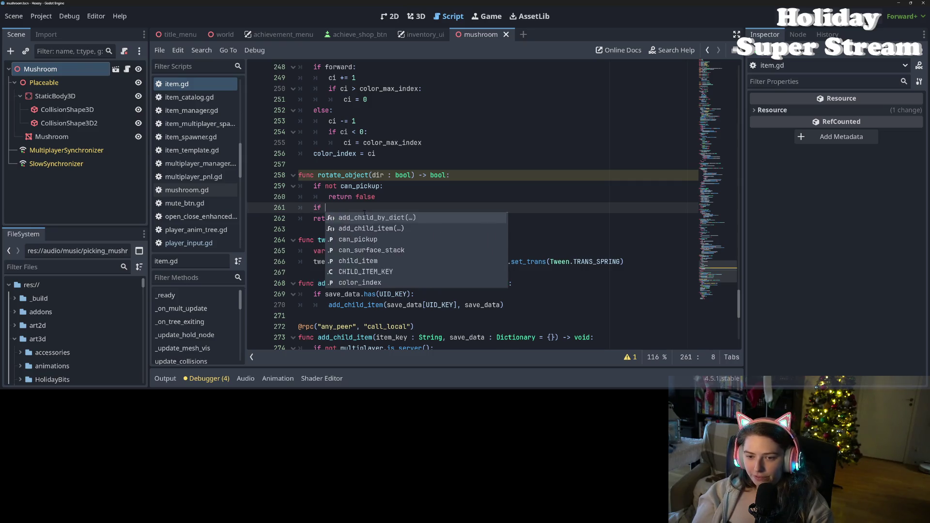
pyautogui.write(':')
pyautogui.press('Return')
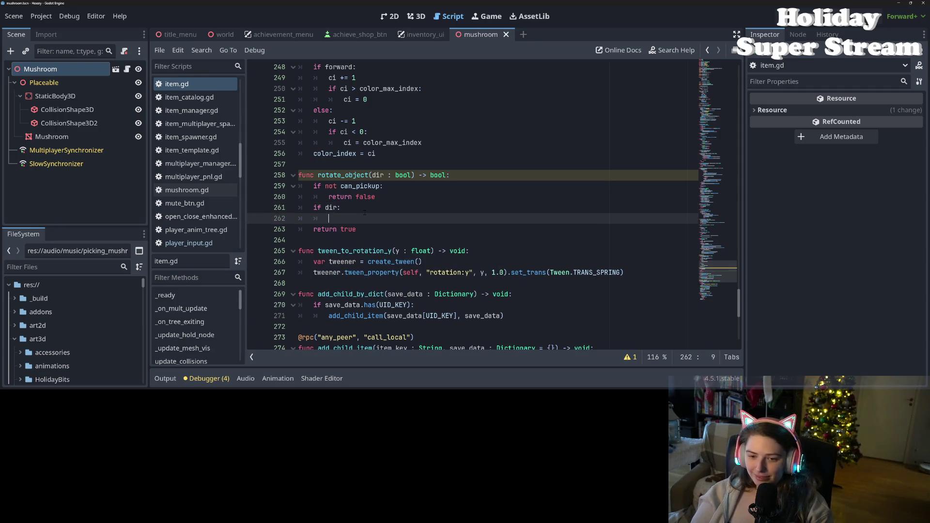
pyautogui.write('w')
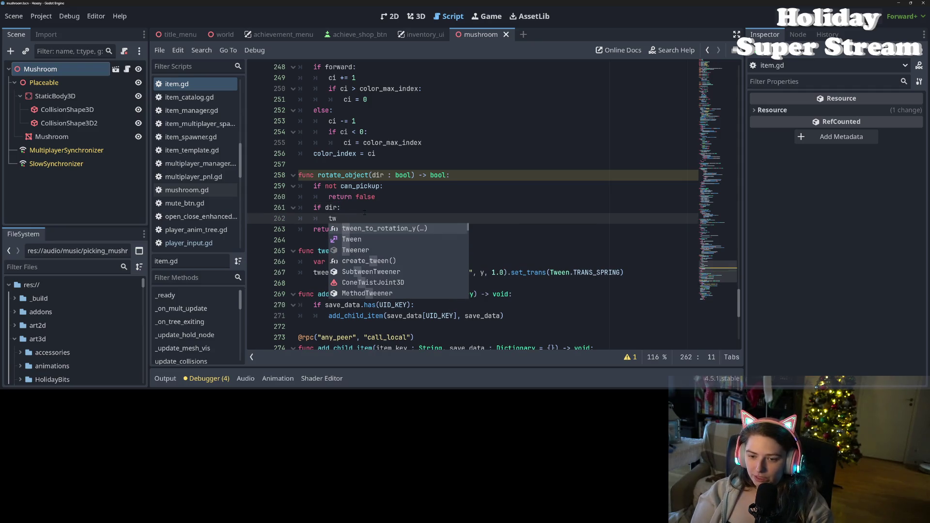
pyautogui.press('Return')
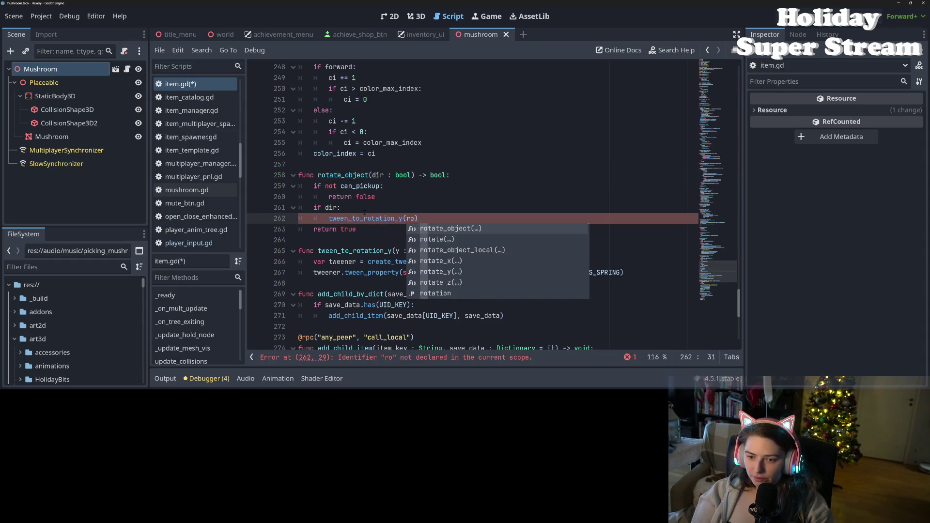
pyautogui.write('tation.y+PI')
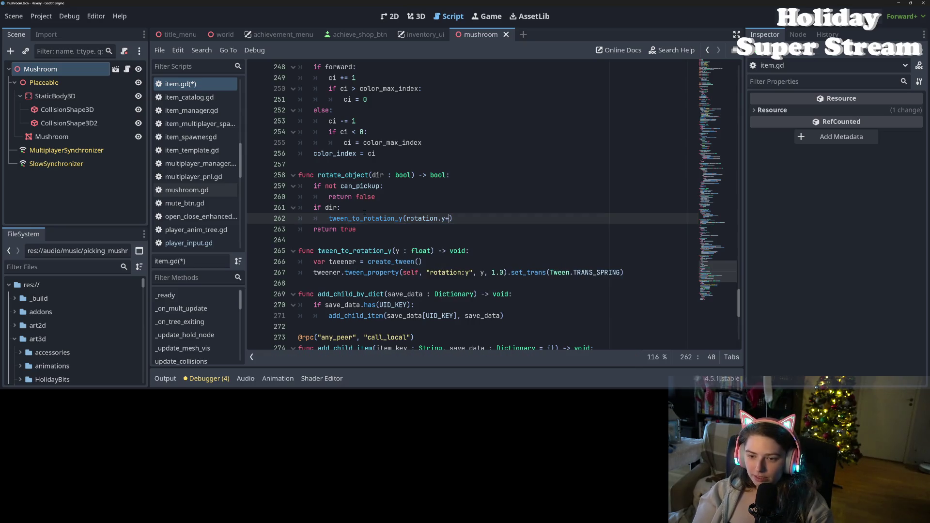
pyautogui.write('/2')
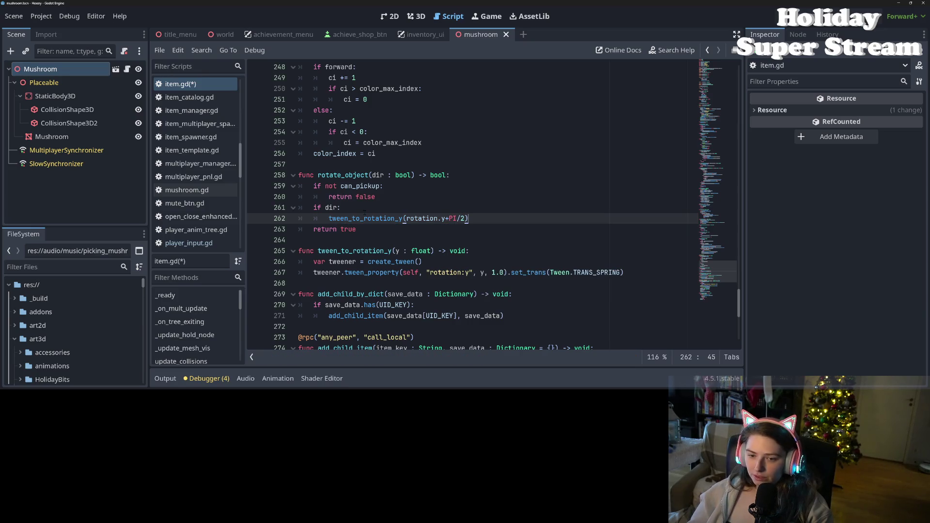
pyautogui.press('Return')
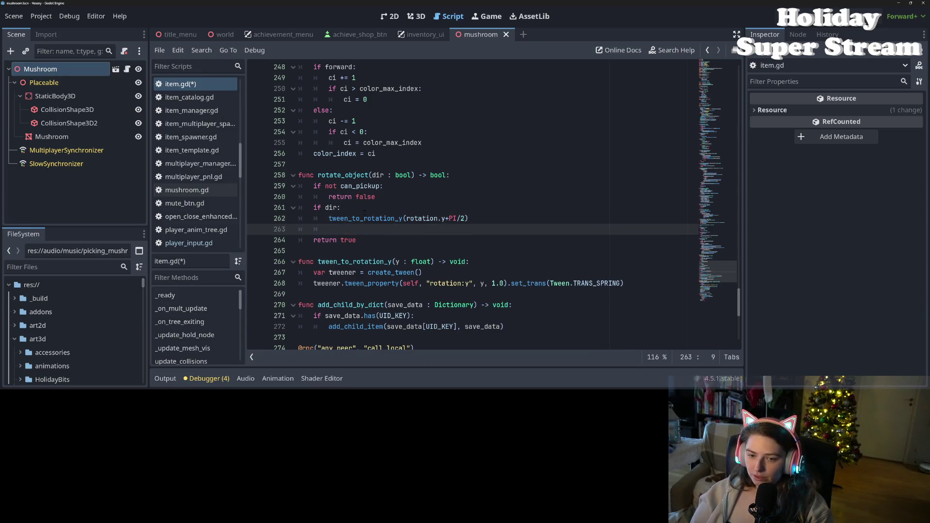
pyautogui.write(':')
pyautogui.press('Return')
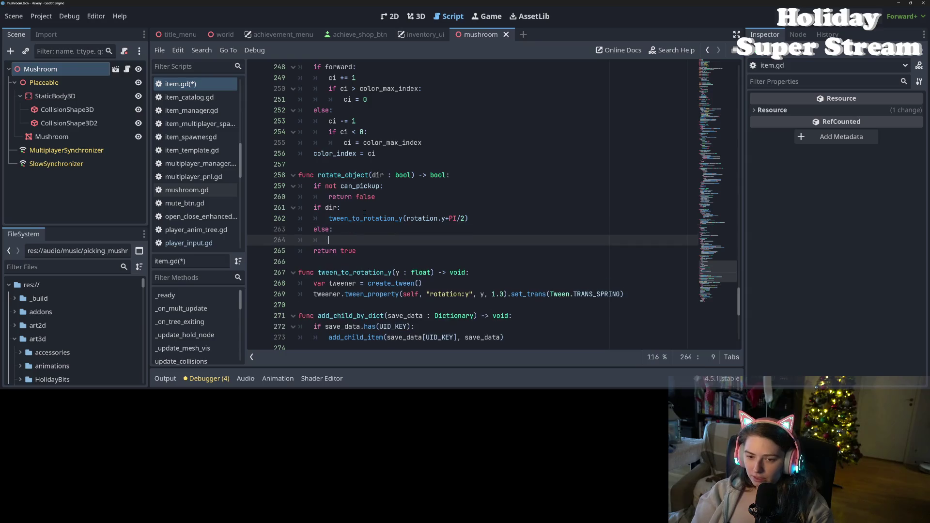
pyautogui.press('Return')
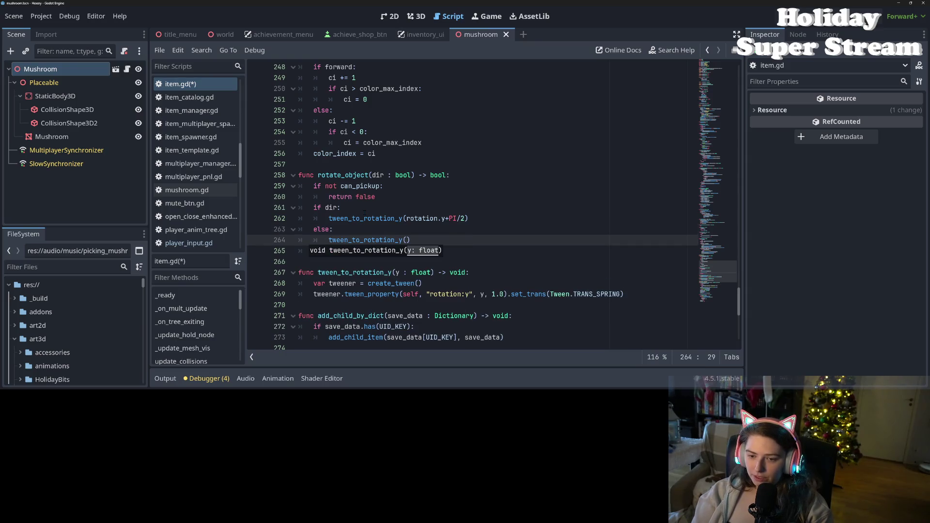
pyautogui.write('tation.y')
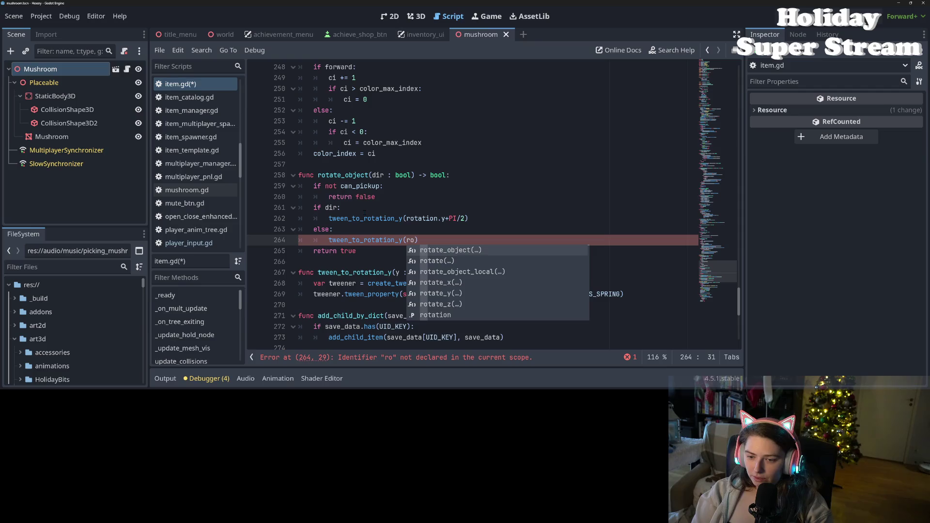
pyautogui.press('Escape')
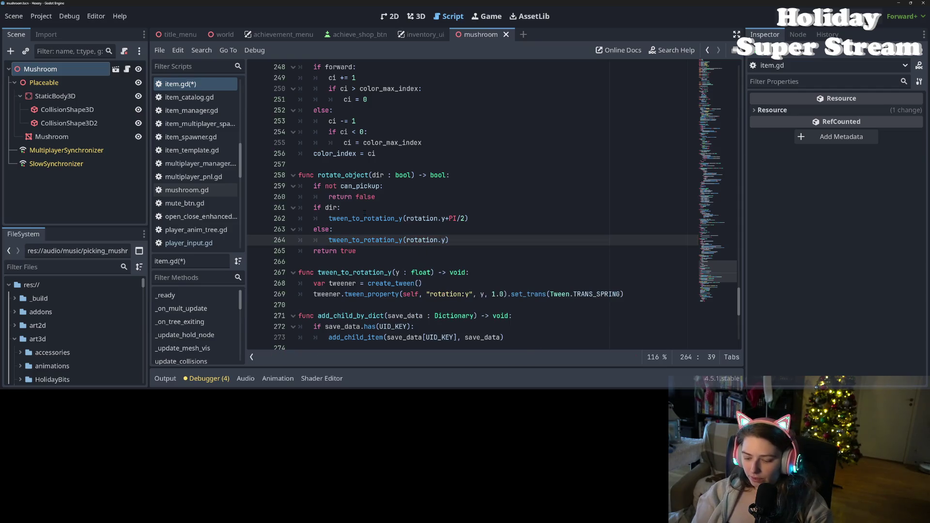
pyautogui.write('/2')
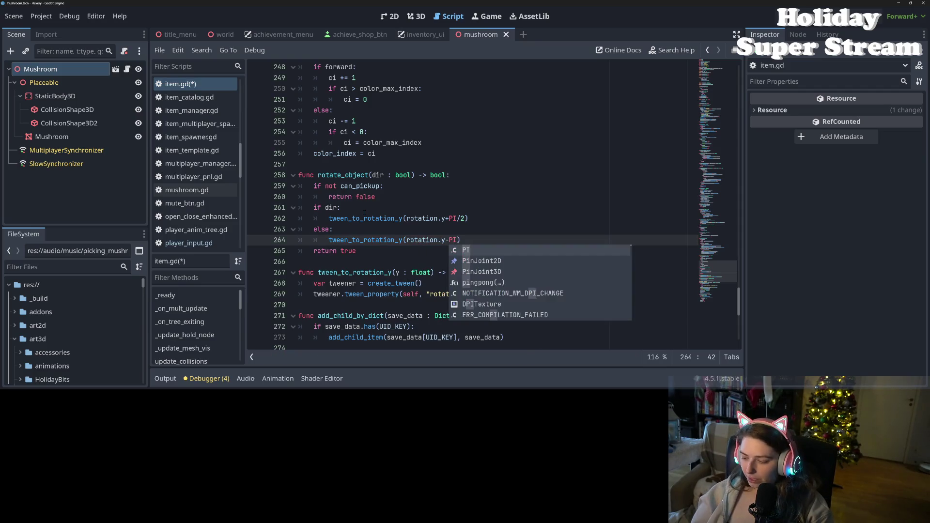
pyautogui.hotkey('ctrl', 's')
# Change rotation to rotation_degrees in both calls and in the tweened property string
pyautogui.click(413, 234)
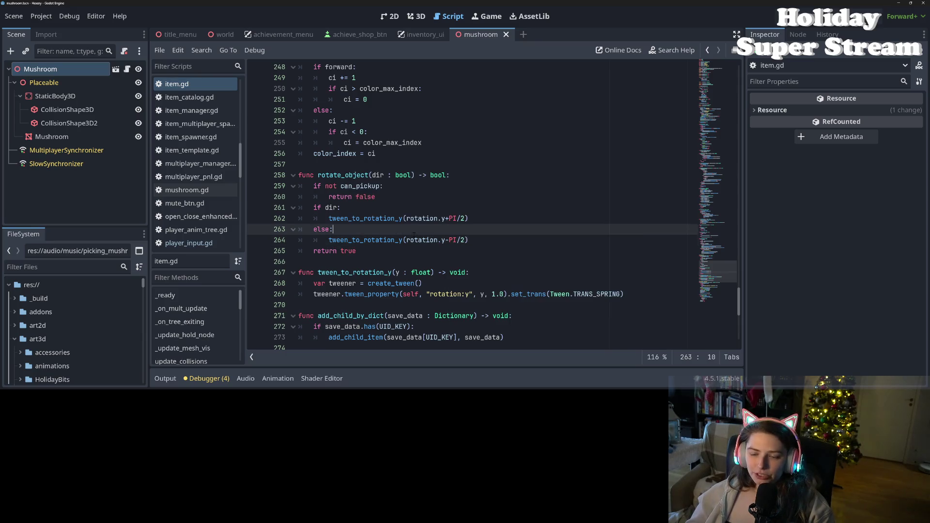
pyautogui.doubleClick(421, 240)
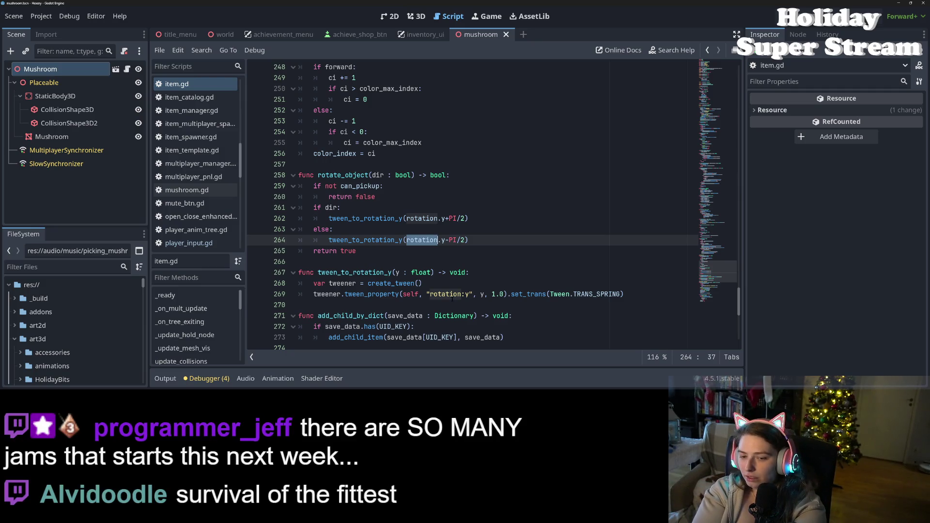
pyautogui.press('Up')
pyautogui.press('Up')
pyautogui.write('_degrees')
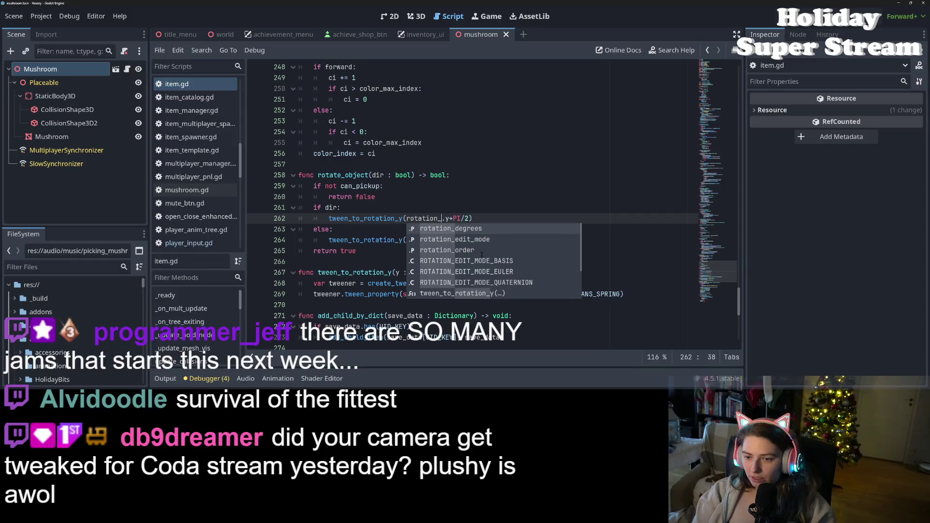
pyautogui.doubleClick(426, 219)
pyautogui.hotkey('ctrl', 'c')
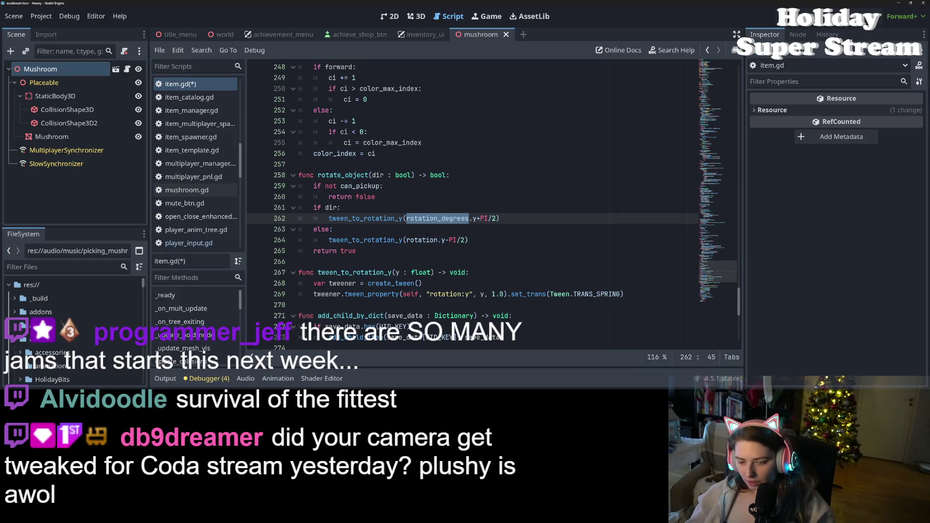
pyautogui.doubleClick(421, 240)
pyautogui.hotkey('ctrl', 'v')
pyautogui.doubleClick(446, 294)
pyautogui.hotkey('ctrl', 'v')
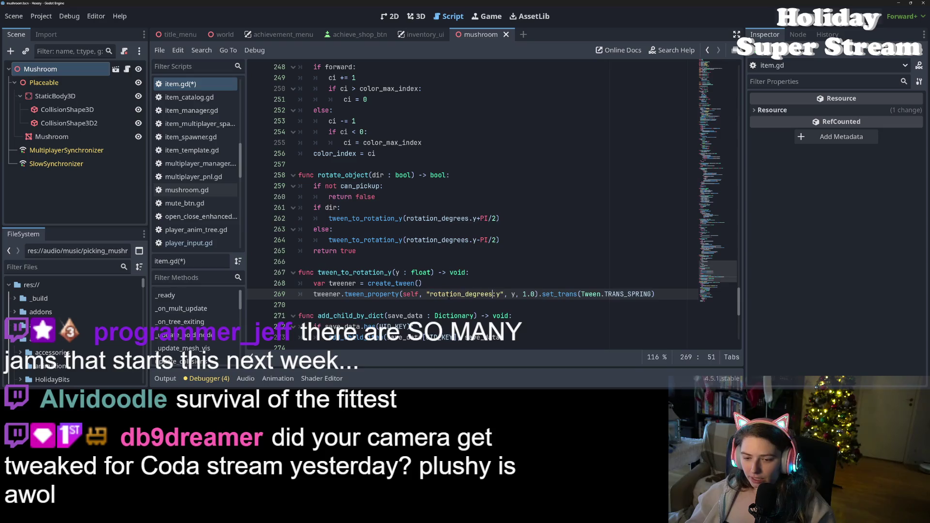
# Replace PI/2 with 90 in both rotation calls and save item.gd
pyautogui.moveTo(496, 218); pyautogui.dragTo(484, 218)
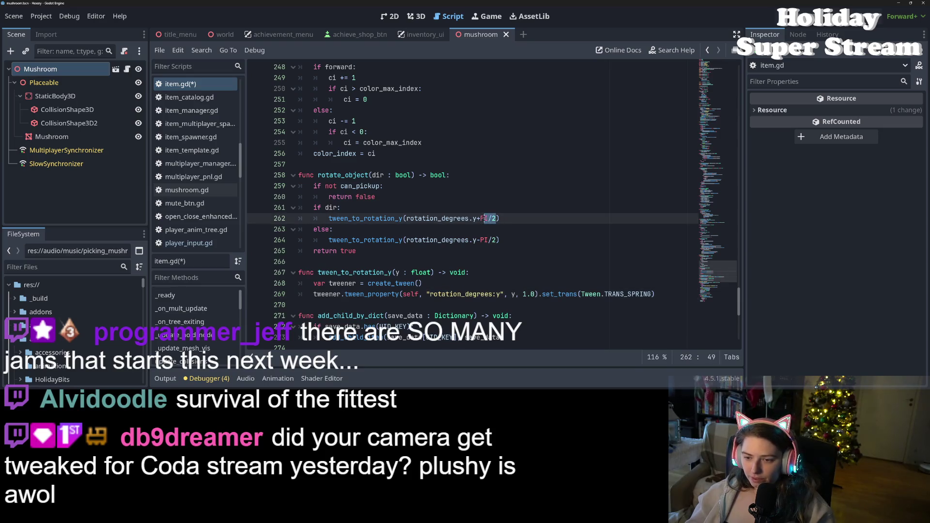
pyautogui.write('90')
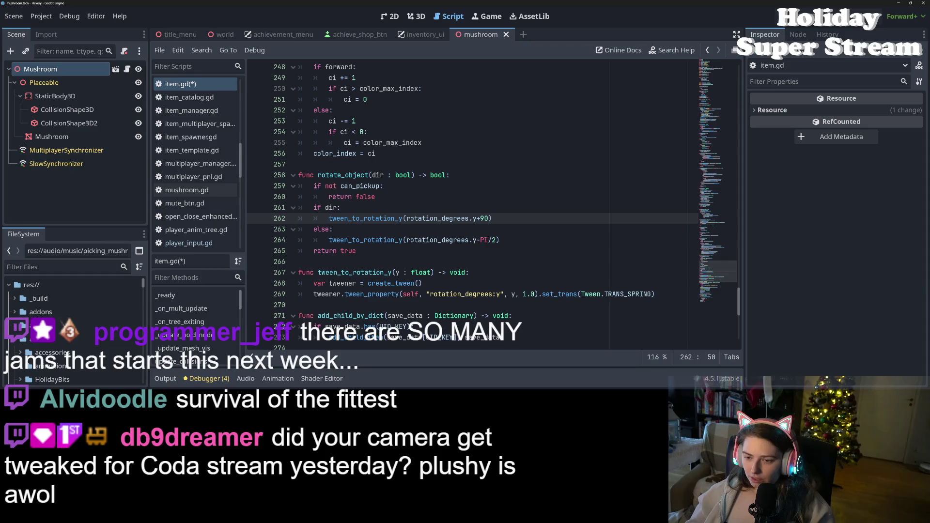
pyautogui.moveTo(480, 240); pyautogui.dragTo(496, 239)
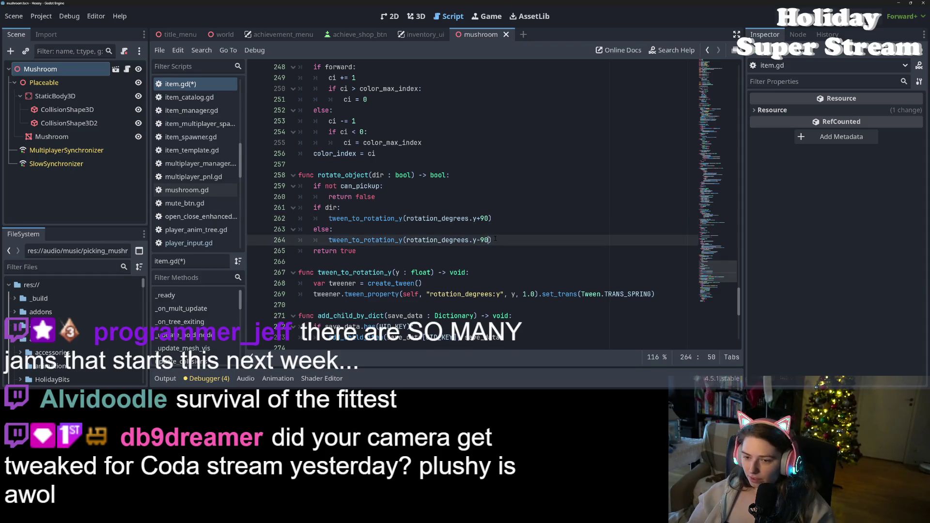
pyautogui.hotkey('ctrl', 's')
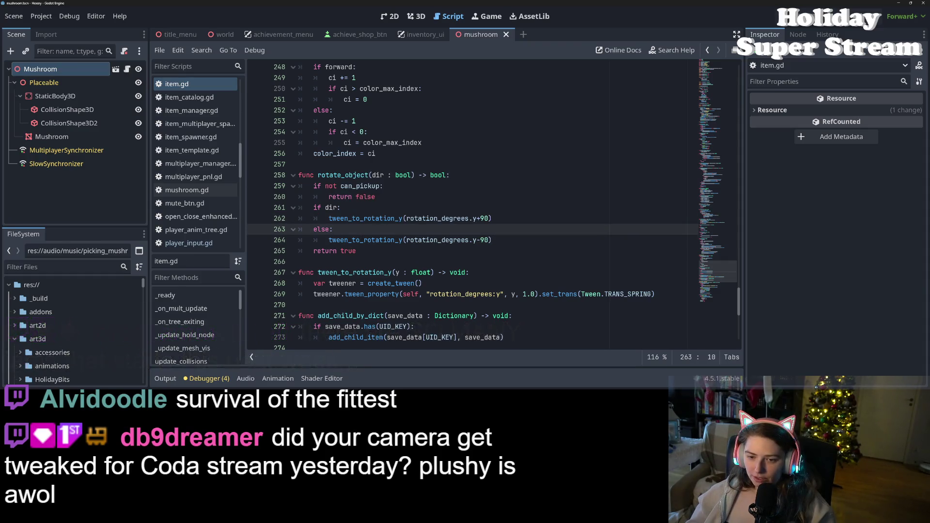
pyautogui.doubleClick(392, 219)
pyautogui.hotkey('ctrl', 'r')
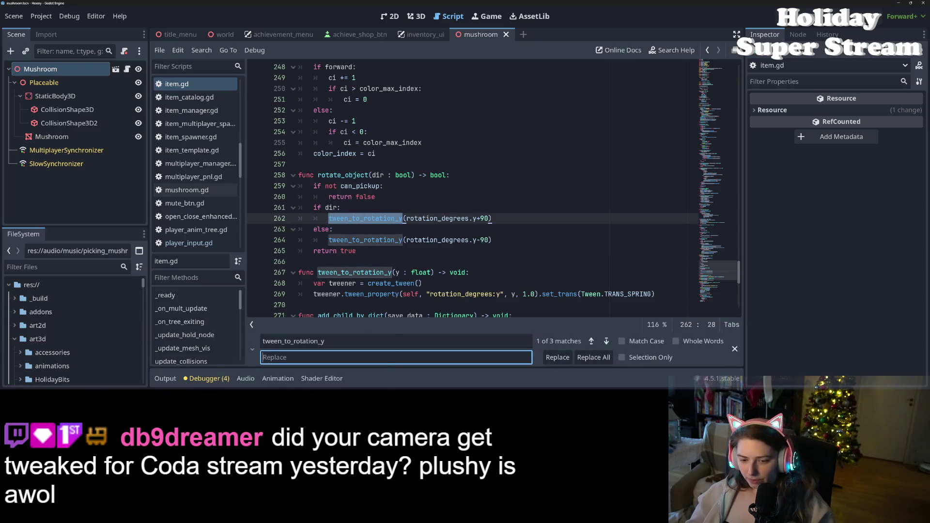
# Replace all tween_to_rotation_y with tween_to_rotation_degrees_y, save item.gd, and run the game with F5
pyautogui.click(393, 342)
pyautogui.hotkey('ctrl', 'c')
pyautogui.click(319, 358)
pyautogui.hotkey('ctrl', 'v')
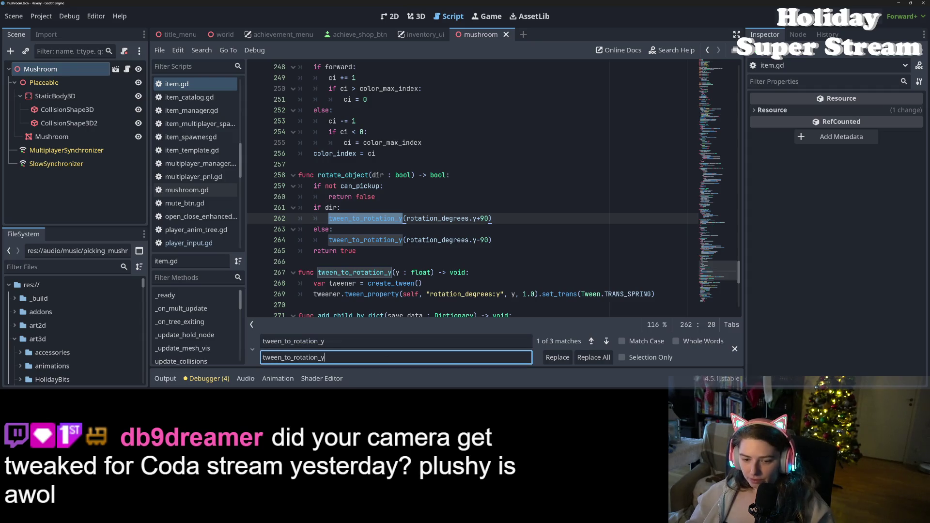
pyautogui.write('_degr')
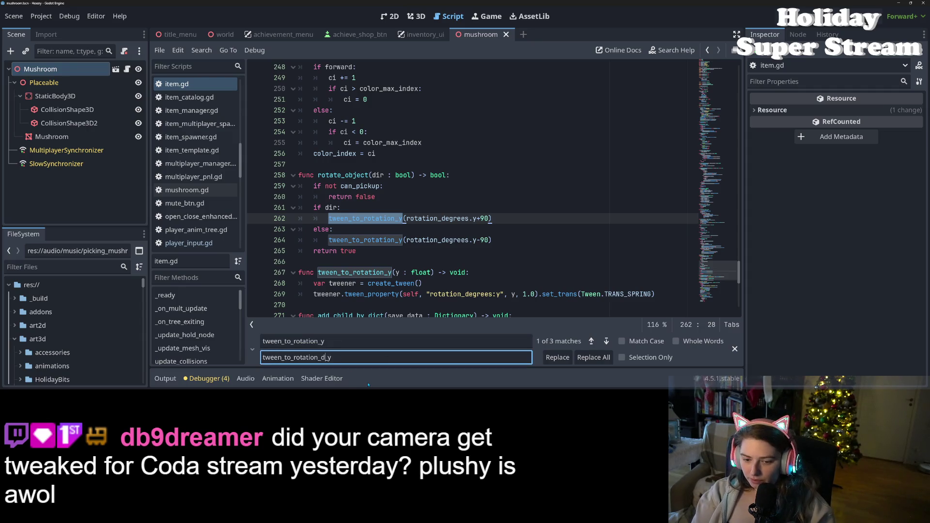
pyautogui.write('ees')
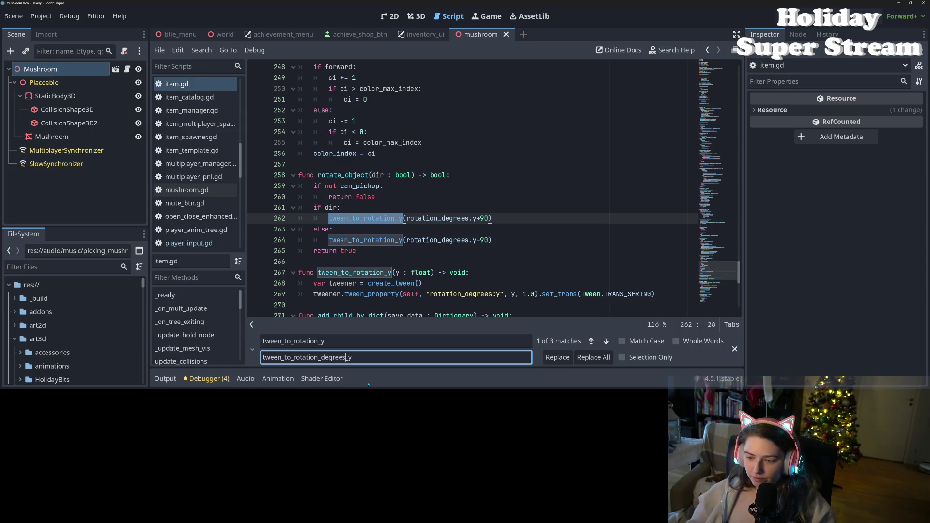
pyautogui.click(601, 354)
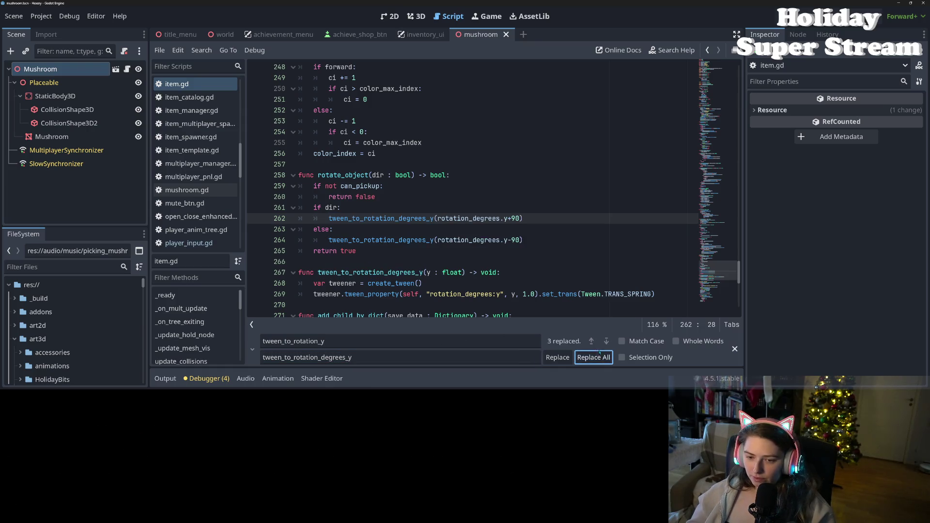
pyautogui.click(735, 349)
pyautogui.hotkey('ctrl', 's')
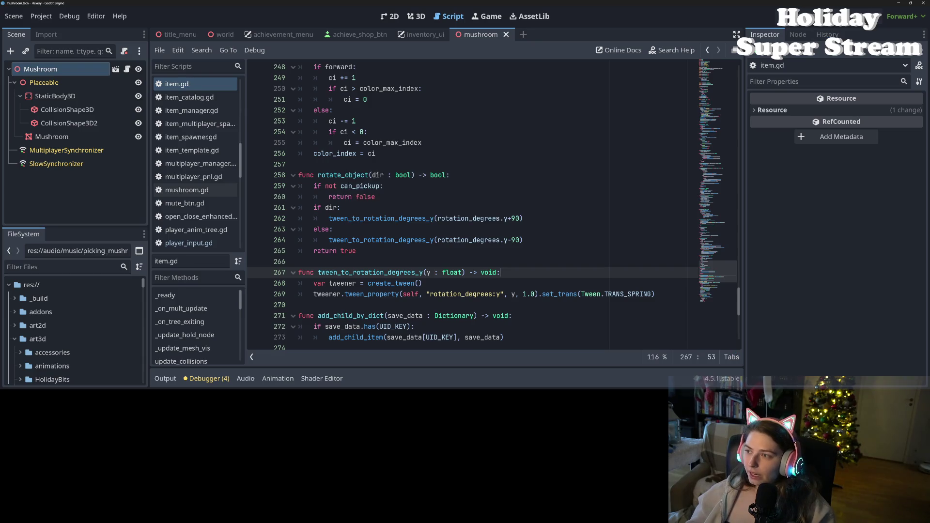
pyautogui.press('F5')
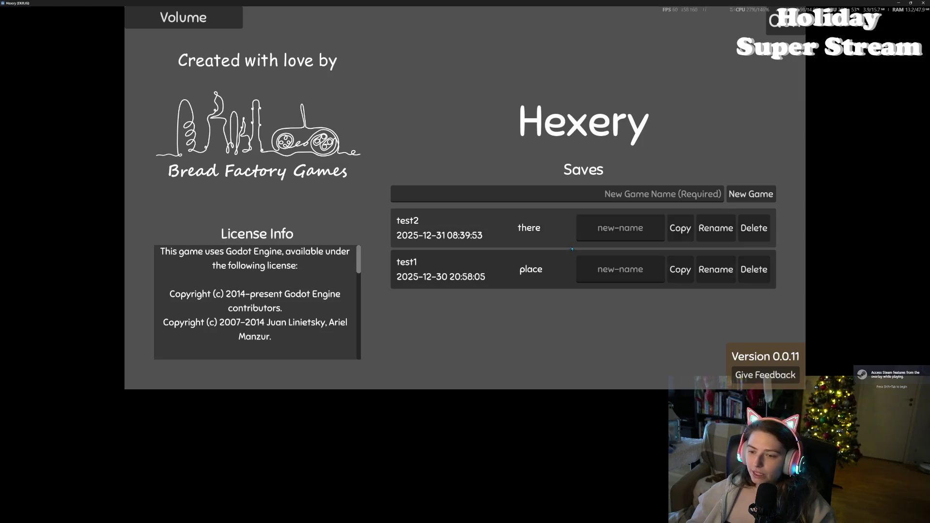
# Load the test2 save, walk to the table with drawers, and rotate it 90 degrees twice
pyautogui.click(539, 245)
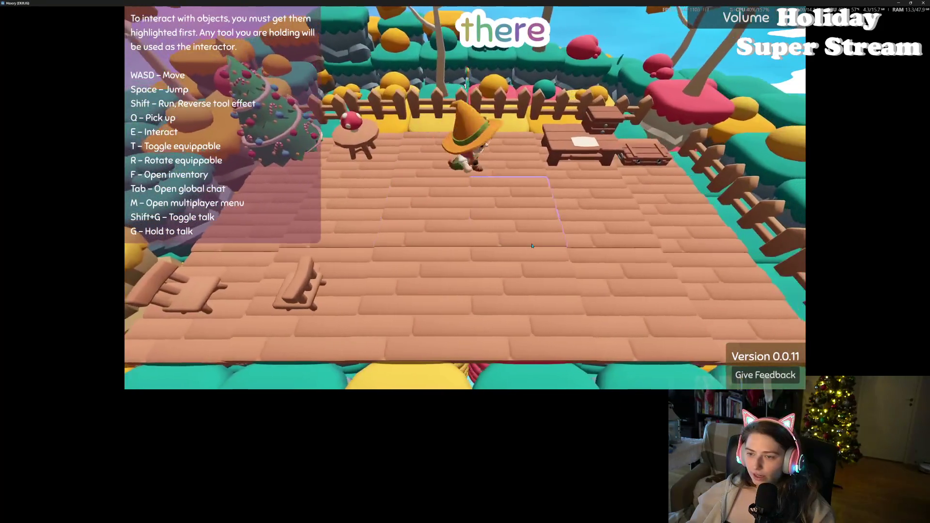
pyautogui.press('d')
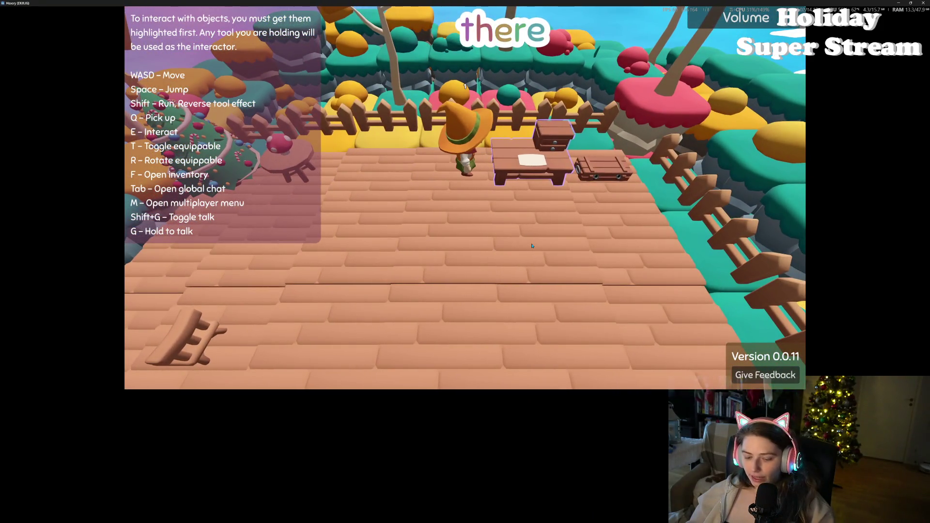
pyautogui.press('r')
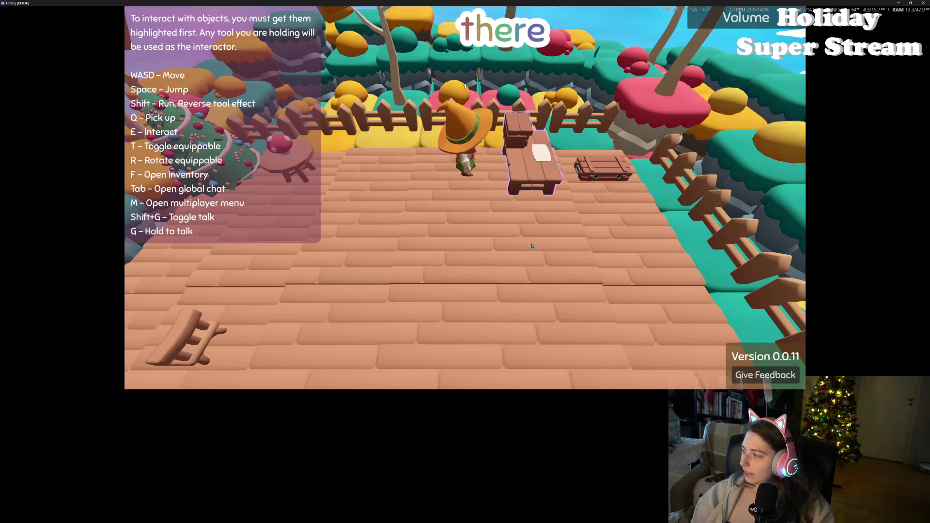
pyautogui.press('r')
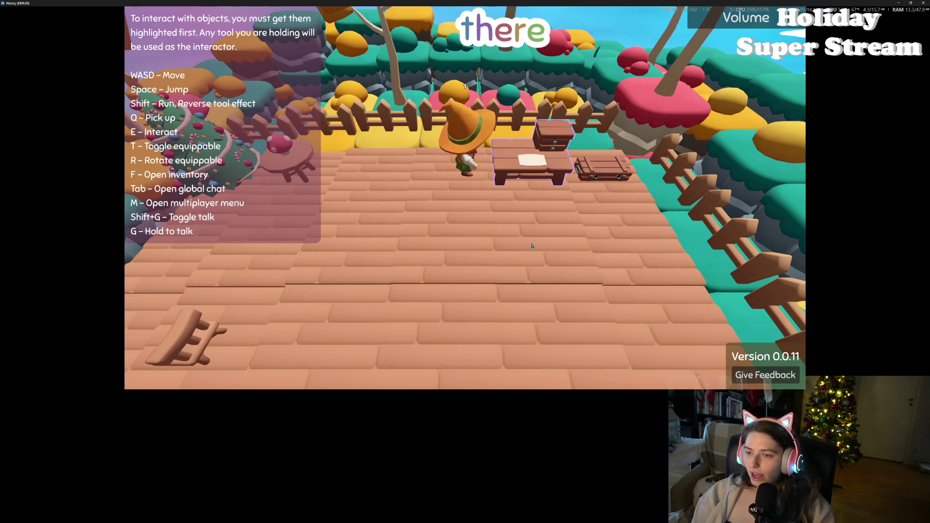
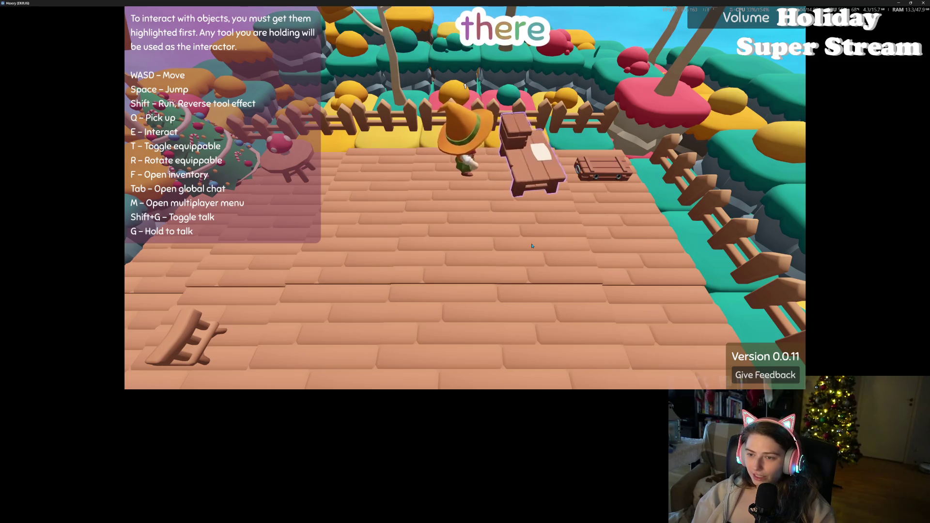
# Rotate the placed table two quarter turns with R, then quit the running game
pyautogui.press('r')
pyautogui.press('r')
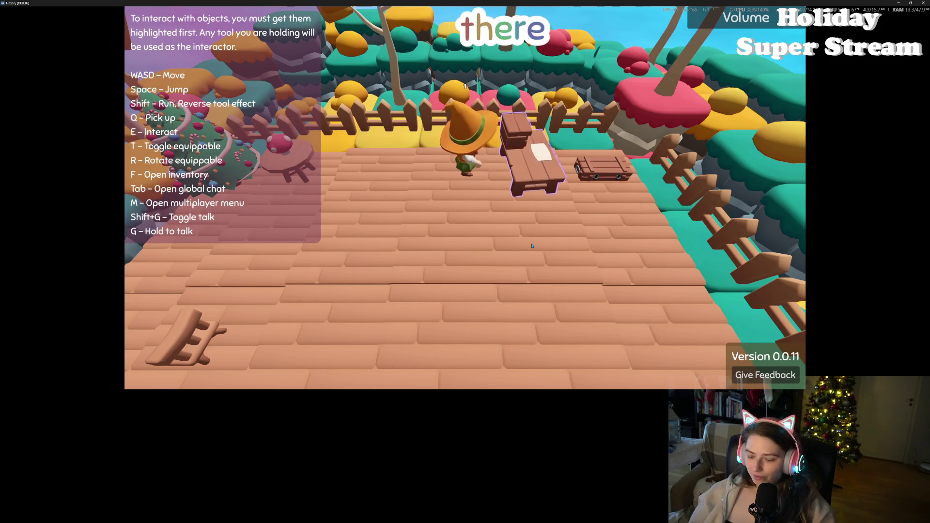
pyautogui.press('r')
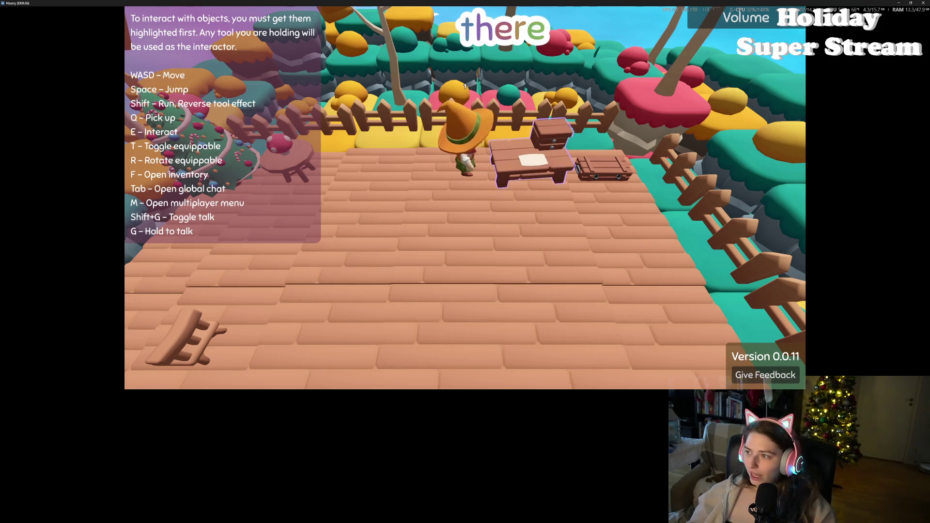
pyautogui.hotkey('alt', 'F4')
# Go to the var tweener line in item.gd's rotation tween function
pyautogui.click(415, 175)
pyautogui.scroll(-4, 414, 175)
pyautogui.click(368, 142)
pyautogui.press('Down')
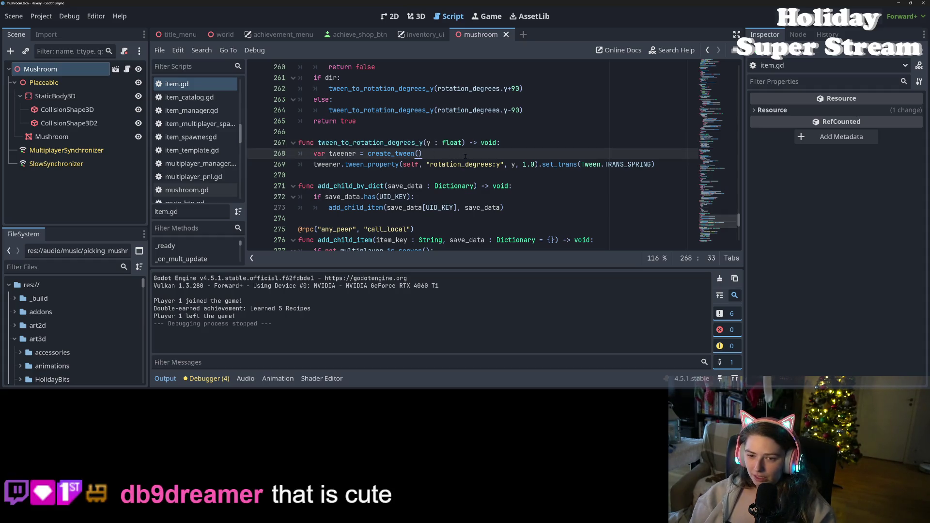
# Add a line 'y = round' above var tweener and look up round() in the help
pyautogui.press('Home')
pyautogui.press('Return')
pyautogui.press('Up')
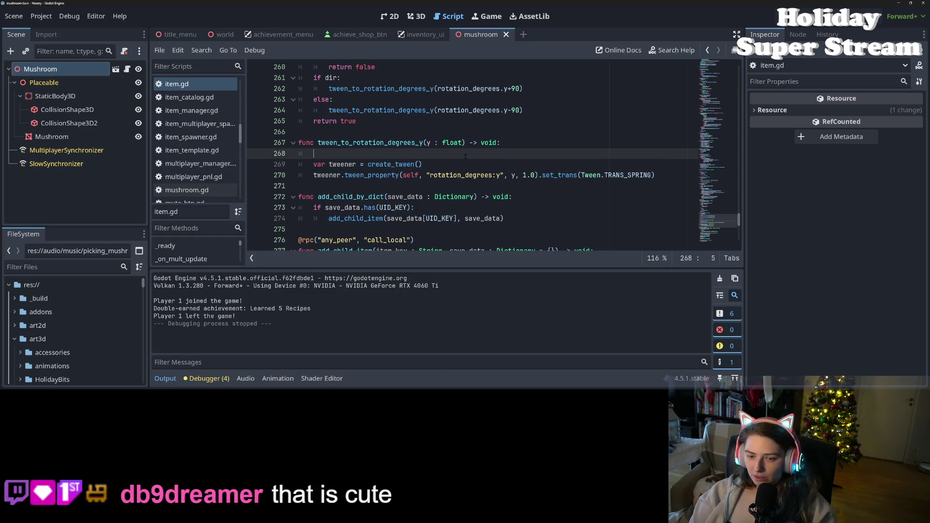
pyautogui.write('= ste')
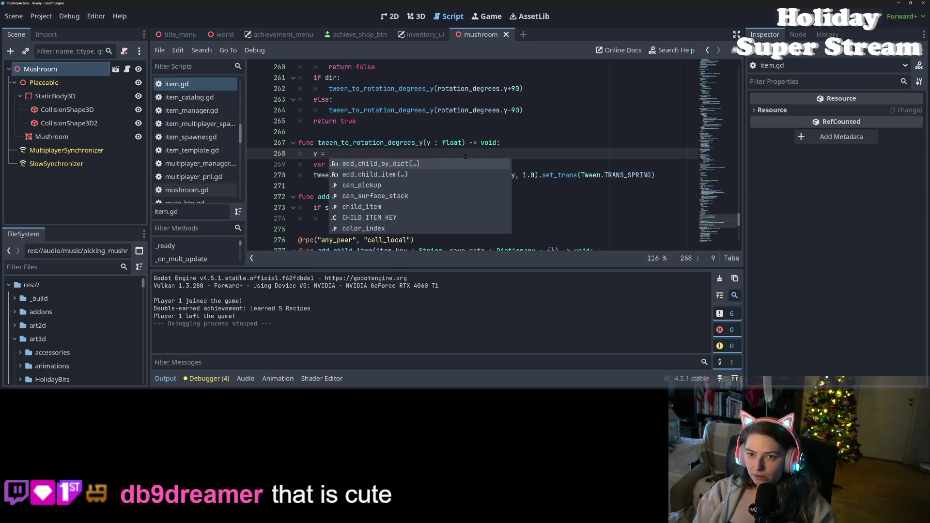
pyautogui.write('p')
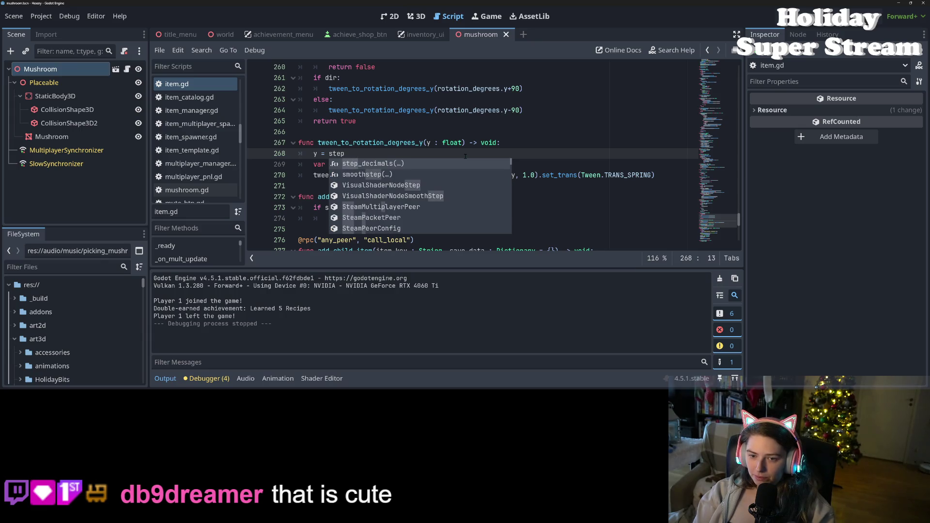
pyautogui.press('BackSpace')
pyautogui.press('BackSpace')
pyautogui.press('BackSpace')
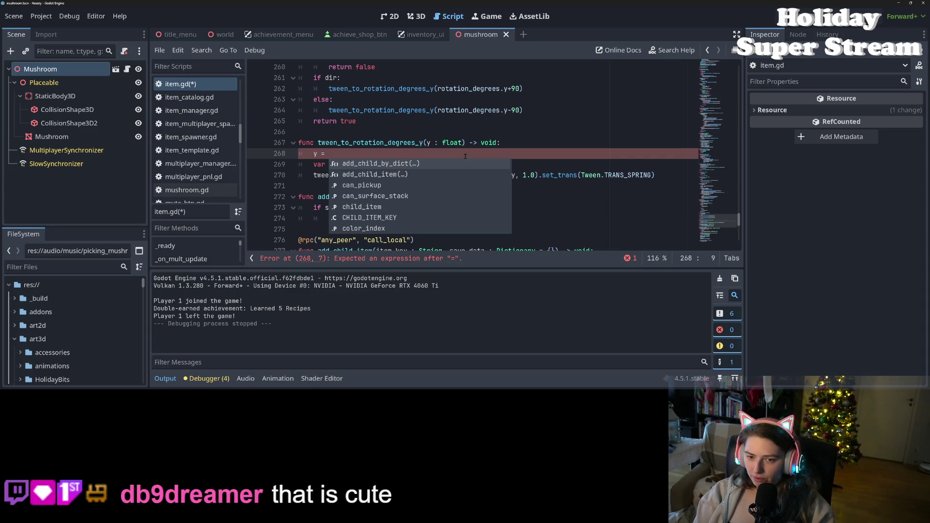
pyautogui.write('round(')
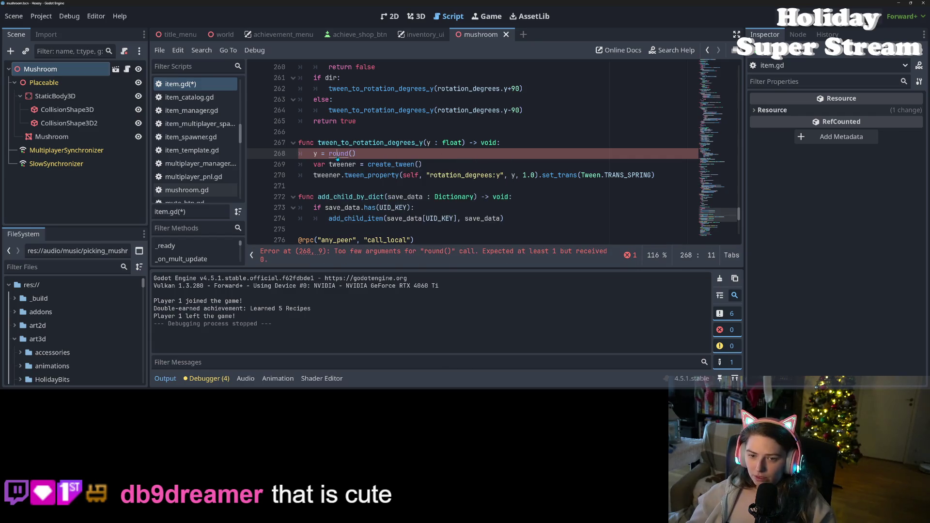
pyautogui.hotkey('alt', 'F1')
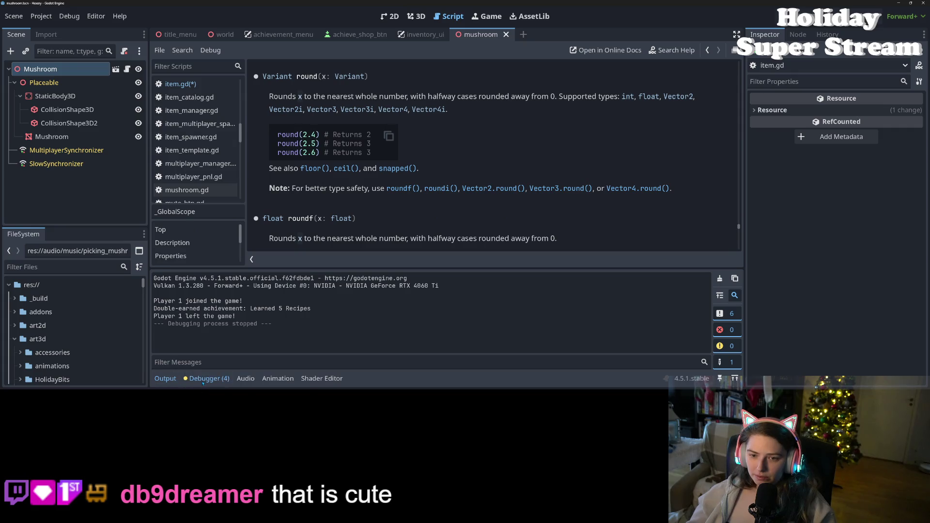
pyautogui.click(208, 378)
pyautogui.click(209, 379)
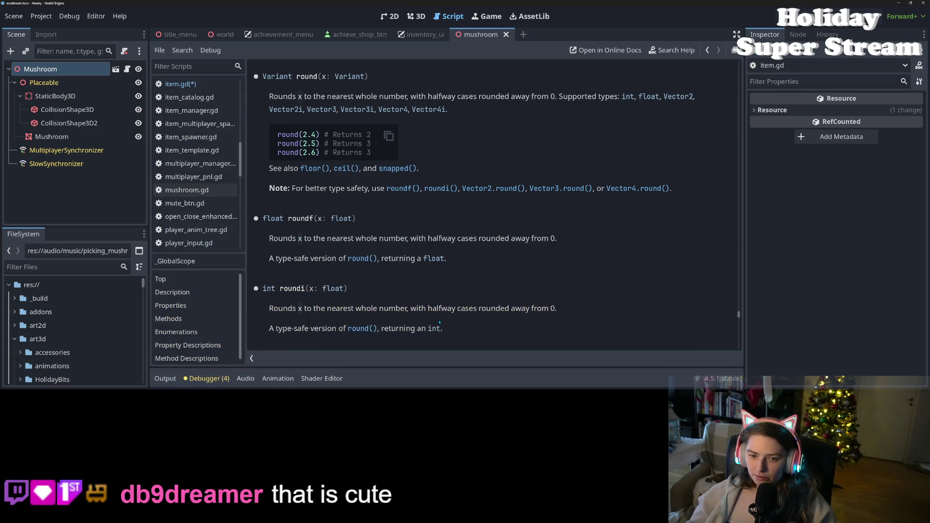
pyautogui.scroll(-3, 475, 258)
pyautogui.scroll(10, 475, 259)
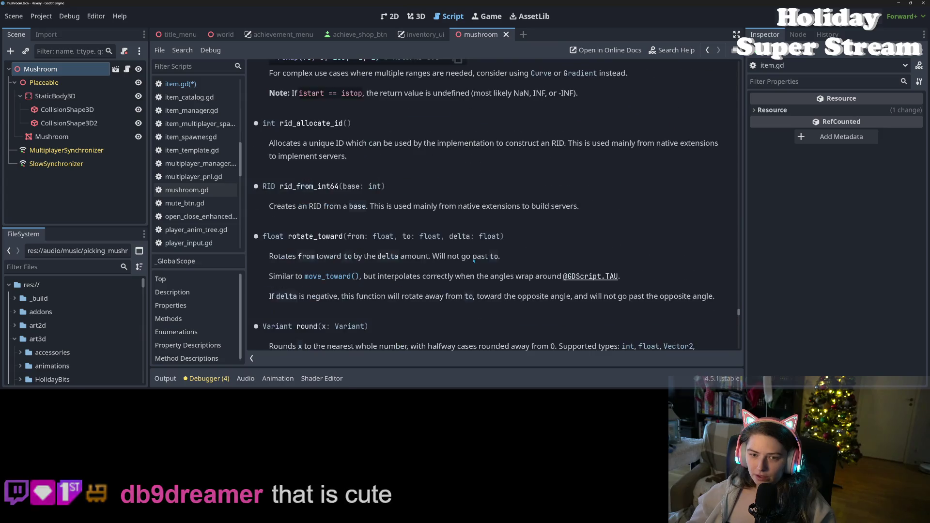
pyautogui.scroll(15, 474, 260)
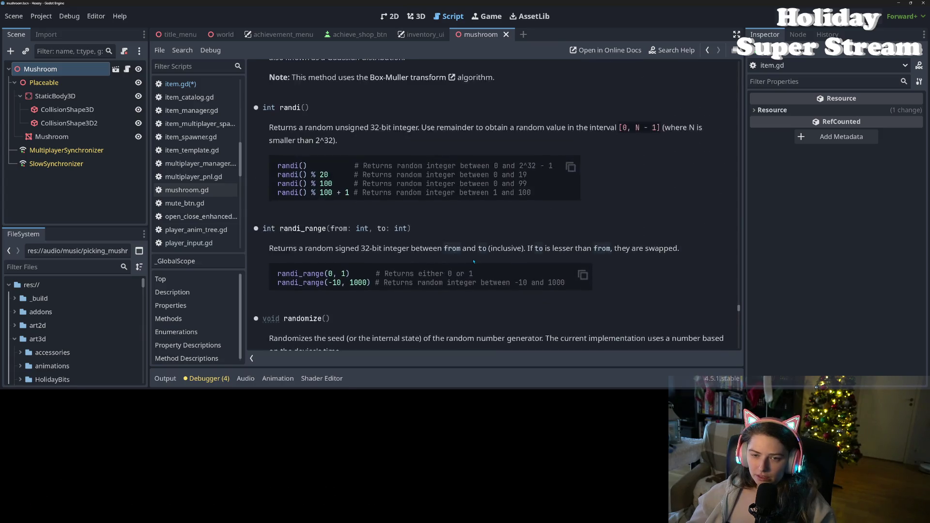
pyautogui.scroll(15, 474, 262)
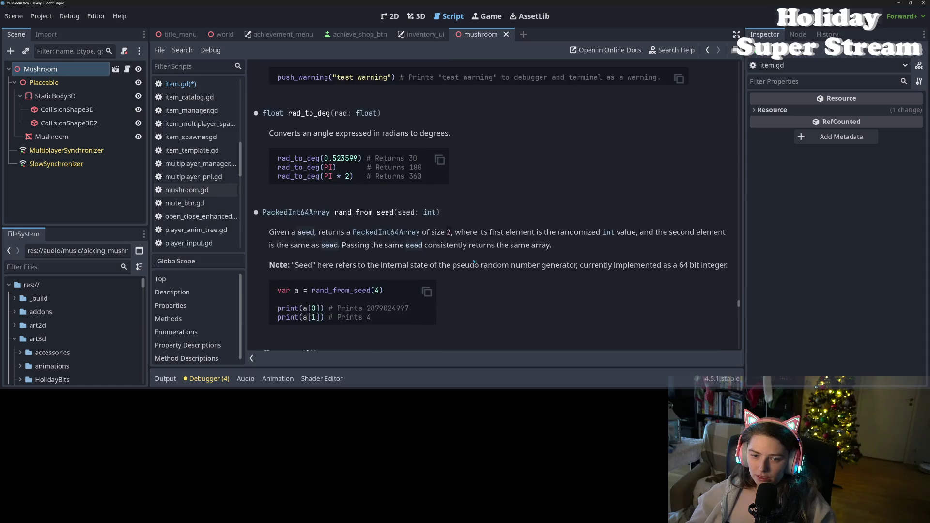
pyautogui.scroll(12, 474, 261)
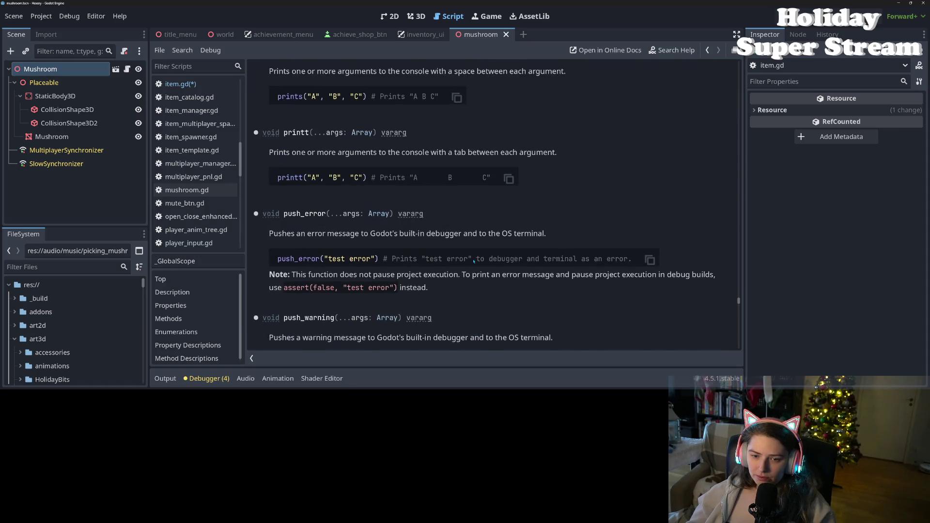
pyautogui.scroll(12, 474, 262)
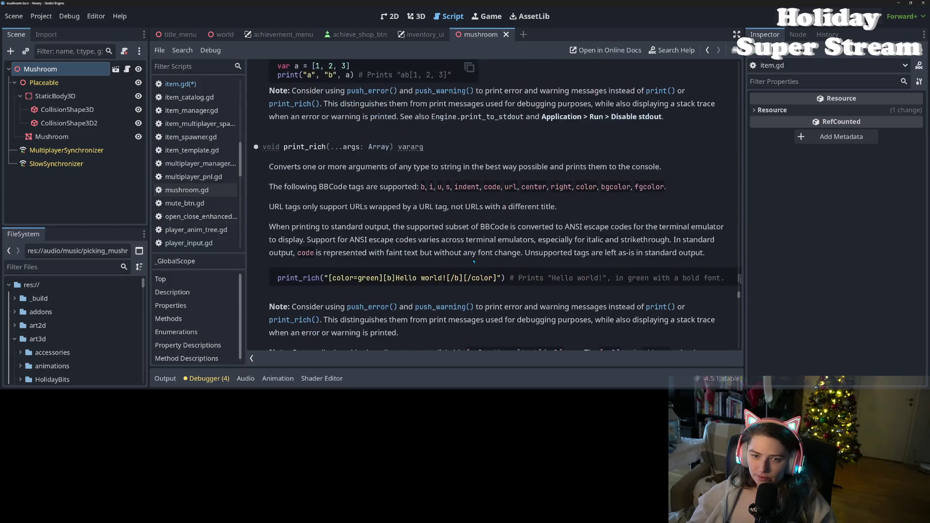
pyautogui.scroll(12, 473, 261)
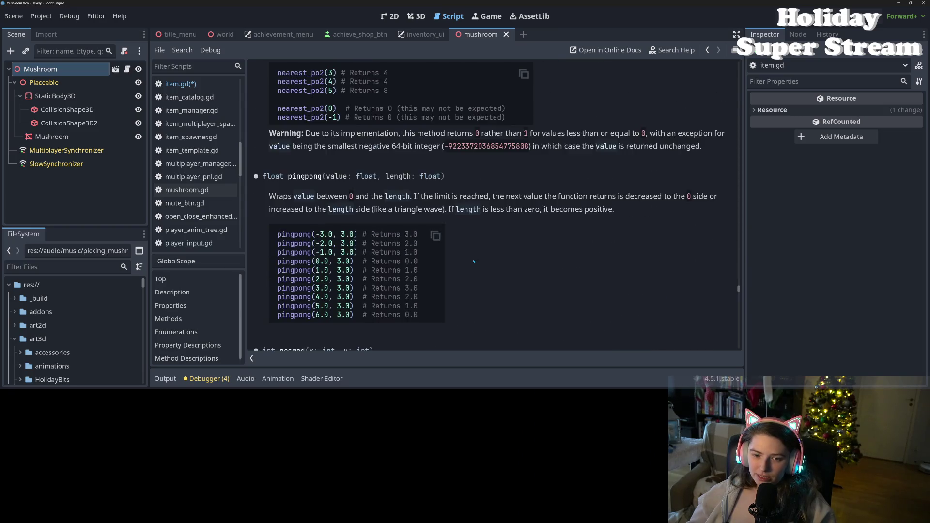
pyautogui.scroll(8, 473, 261)
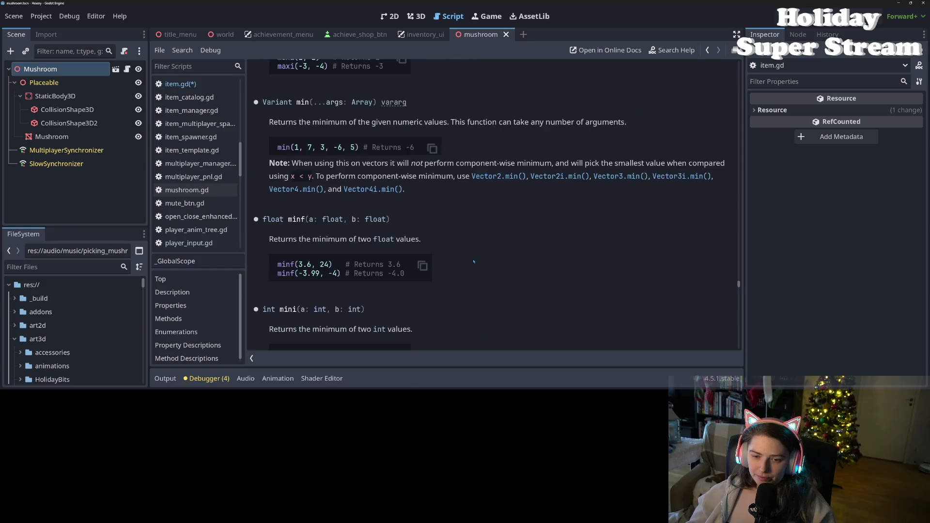
pyautogui.scroll(4, 473, 261)
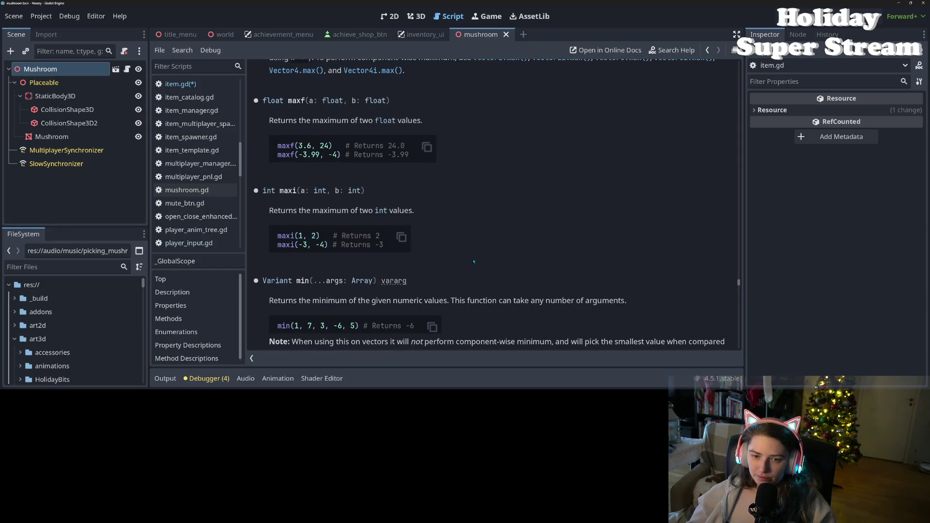
pyautogui.scroll(2, 474, 261)
pyautogui.scroll(6, 474, 262)
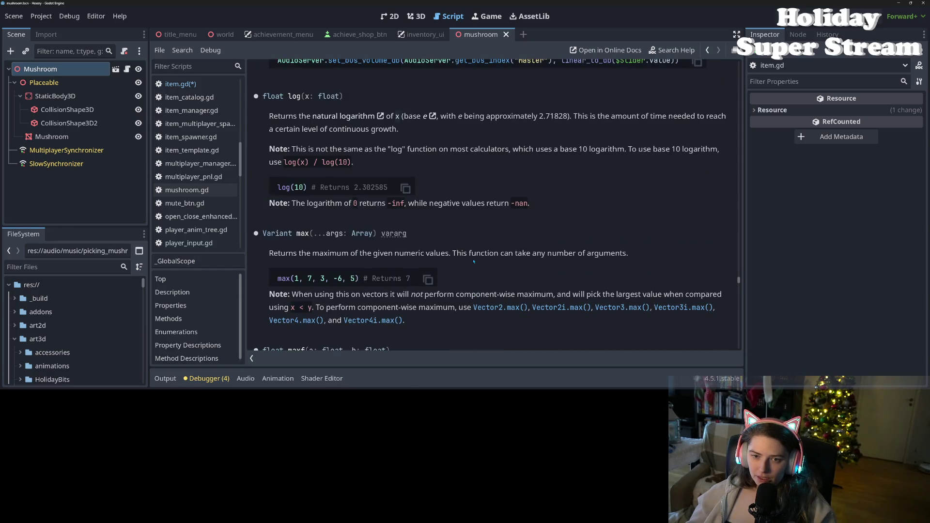
pyautogui.scroll(10, 474, 260)
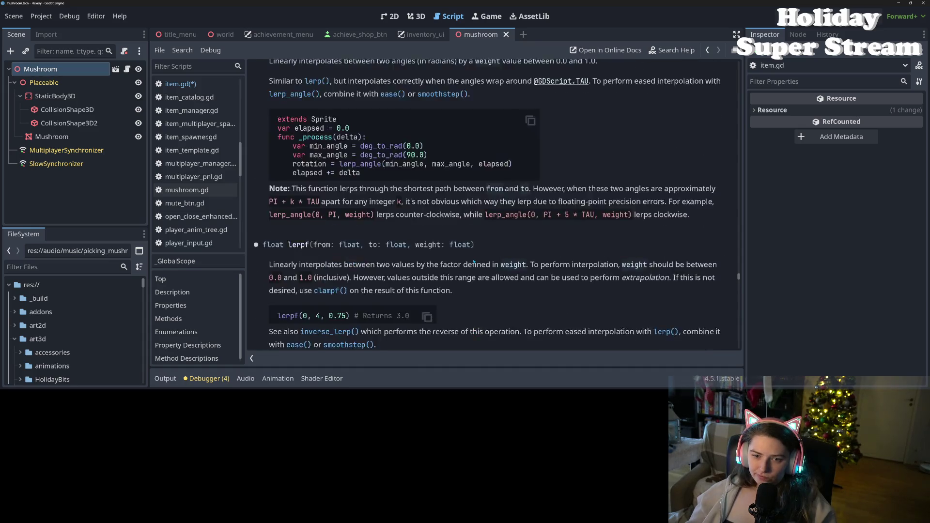
pyautogui.scroll(6, 473, 260)
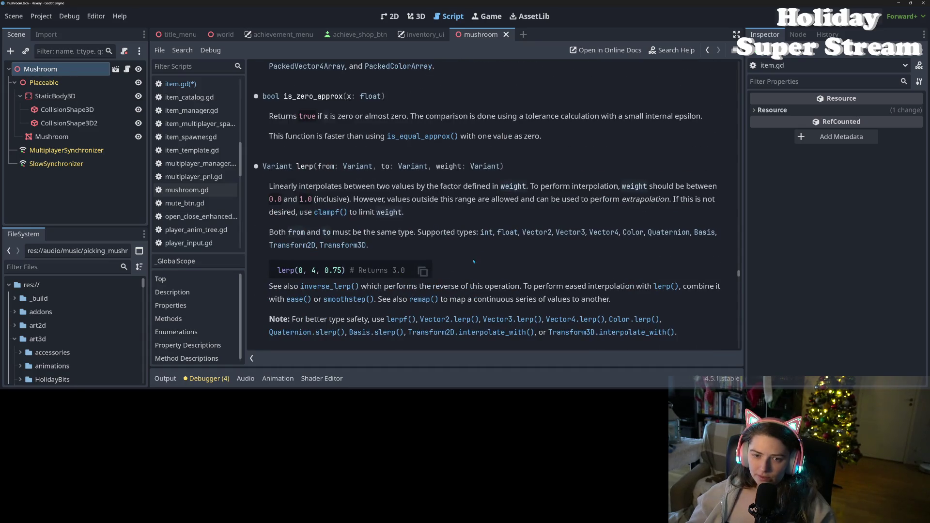
pyautogui.scroll(4, 474, 261)
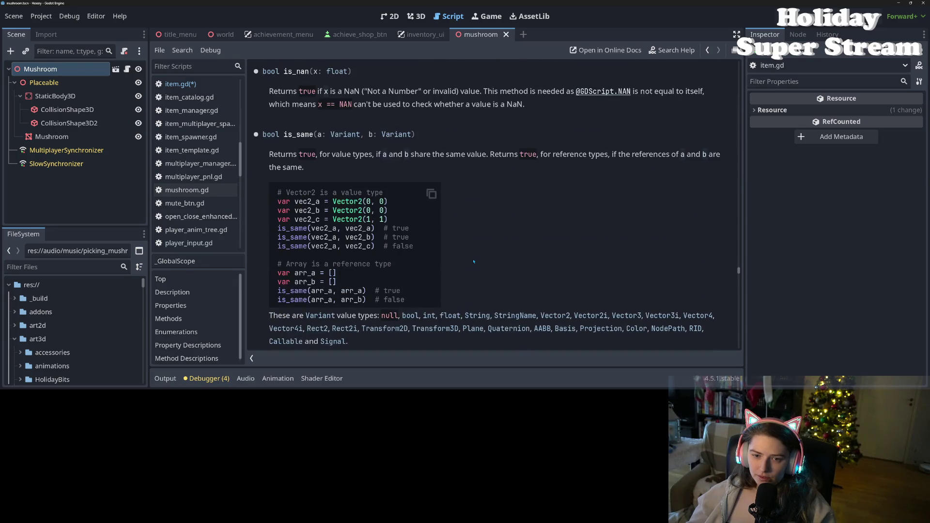
pyautogui.scroll(3, 474, 262)
pyautogui.scroll(7, 474, 261)
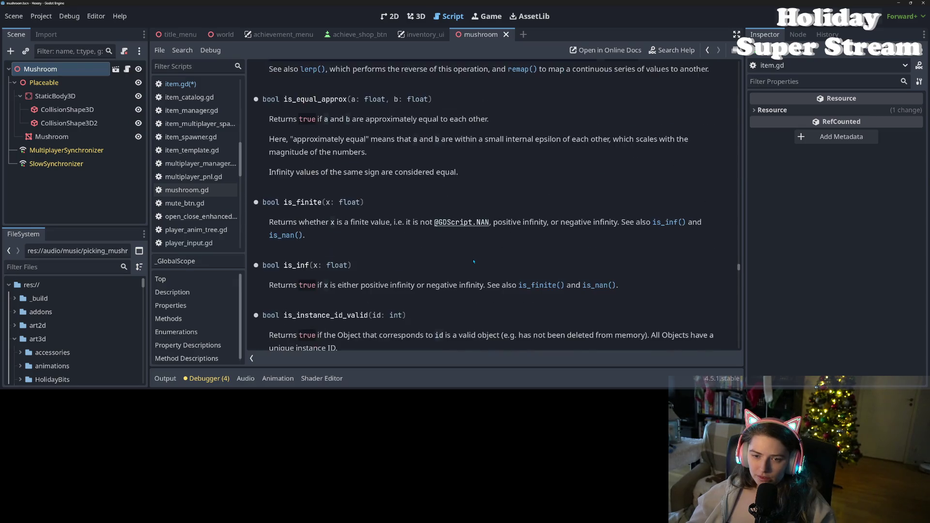
pyautogui.scroll(5, 474, 262)
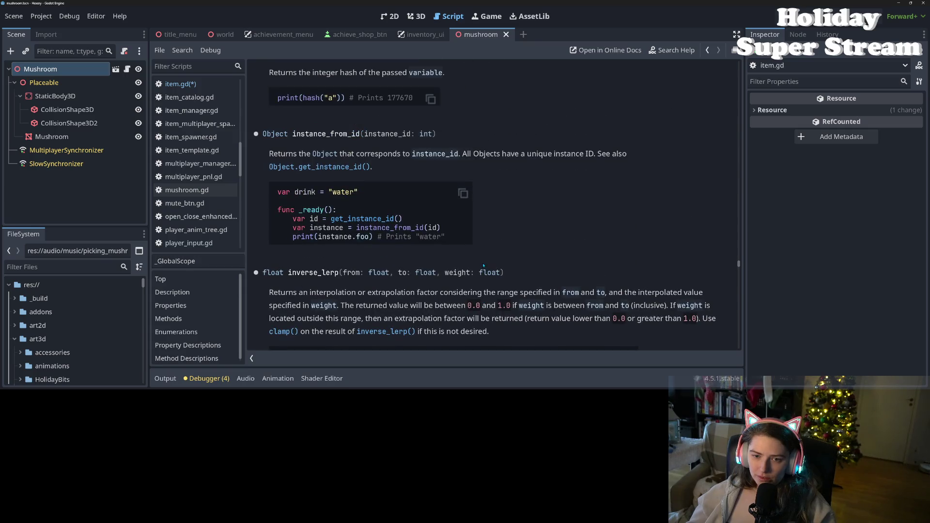
pyautogui.scroll(5, 483, 265)
pyautogui.scroll(8, 483, 265)
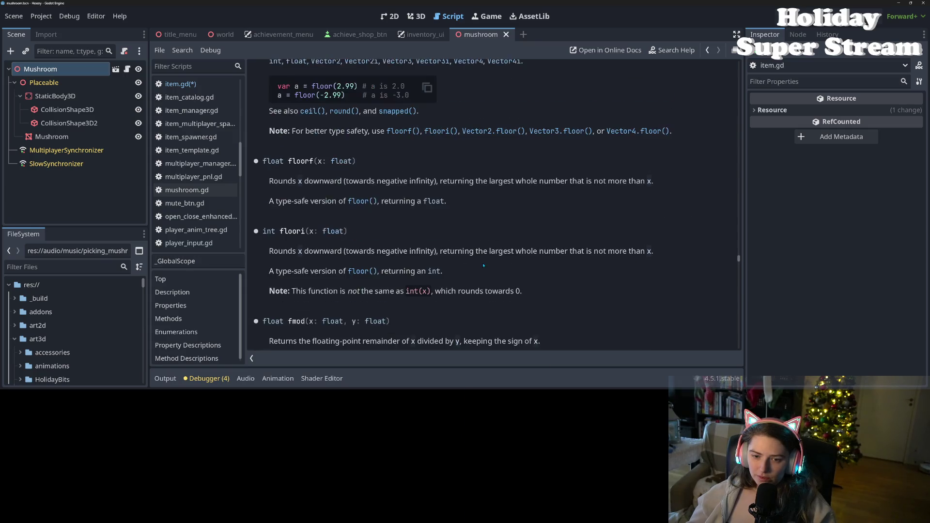
pyautogui.scroll(4, 483, 265)
pyautogui.scroll(9, 483, 266)
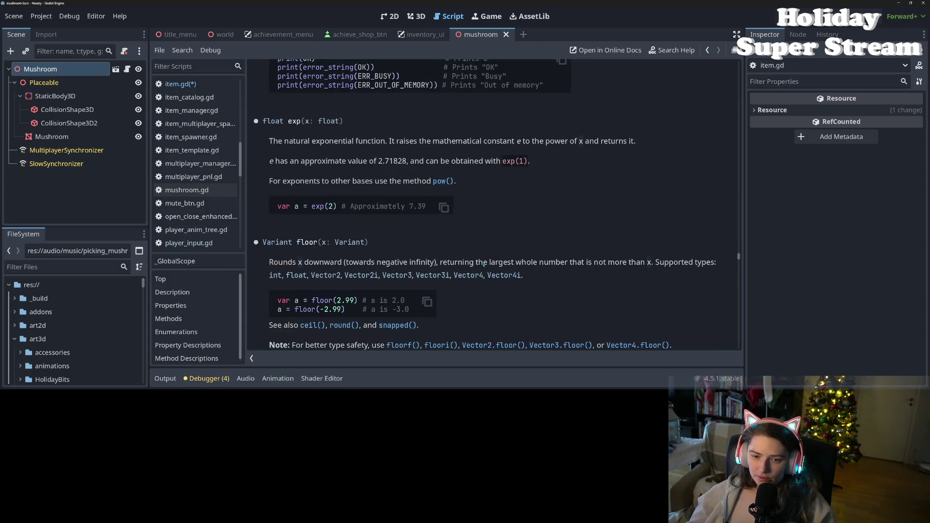
pyautogui.scroll(7, 483, 265)
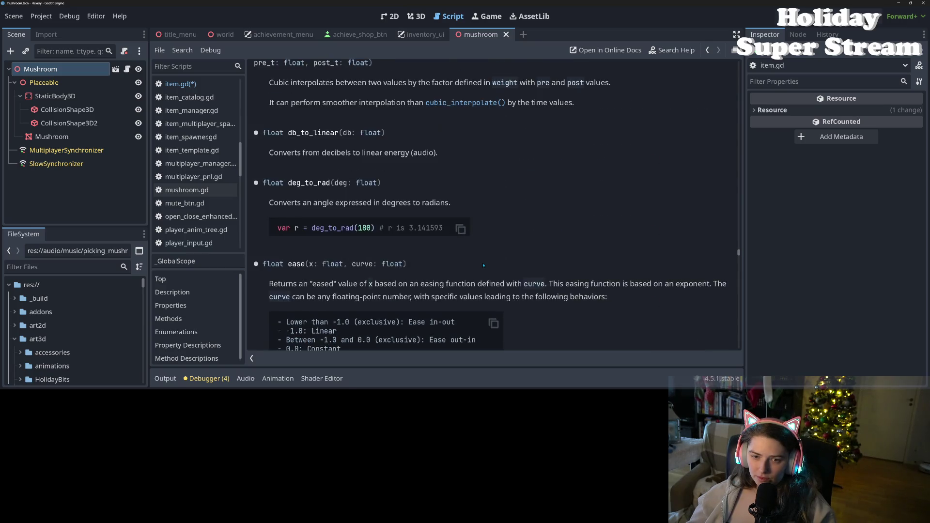
pyautogui.scroll(10, 483, 265)
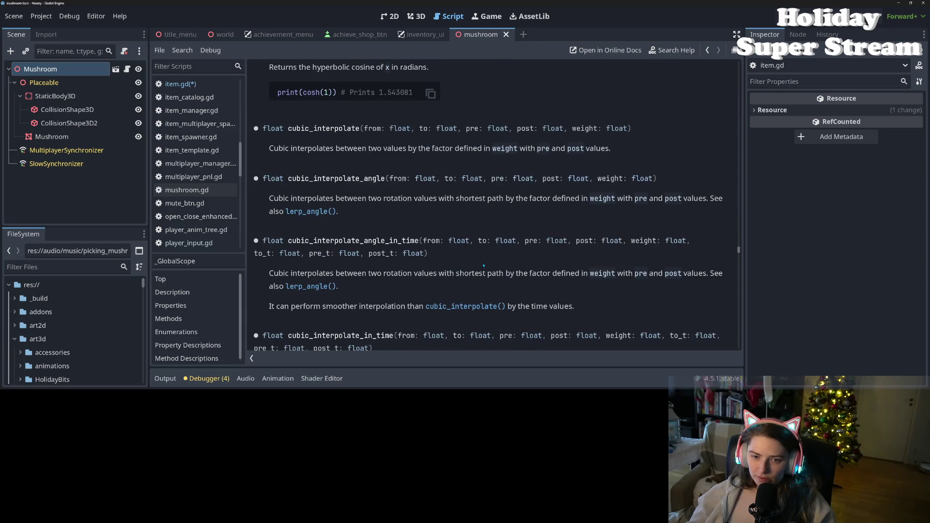
pyautogui.scroll(5, 484, 265)
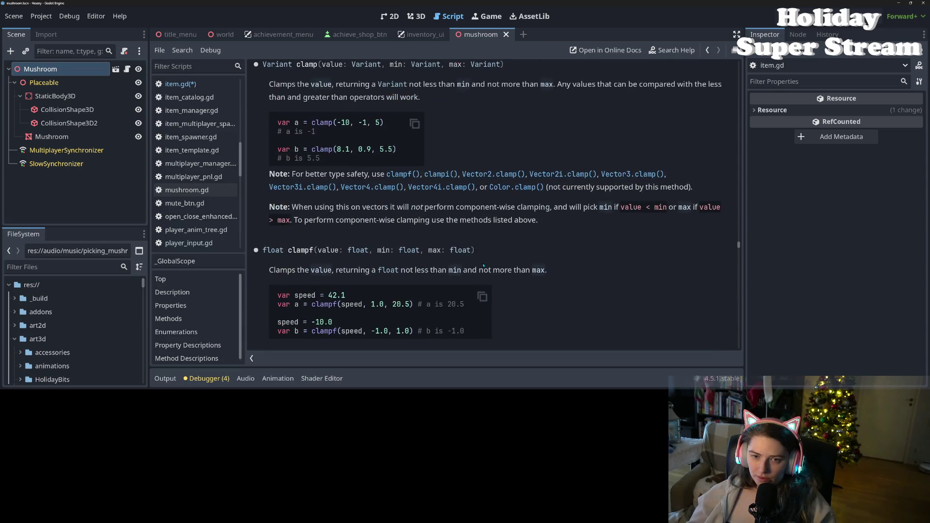
pyautogui.scroll(3, 483, 265)
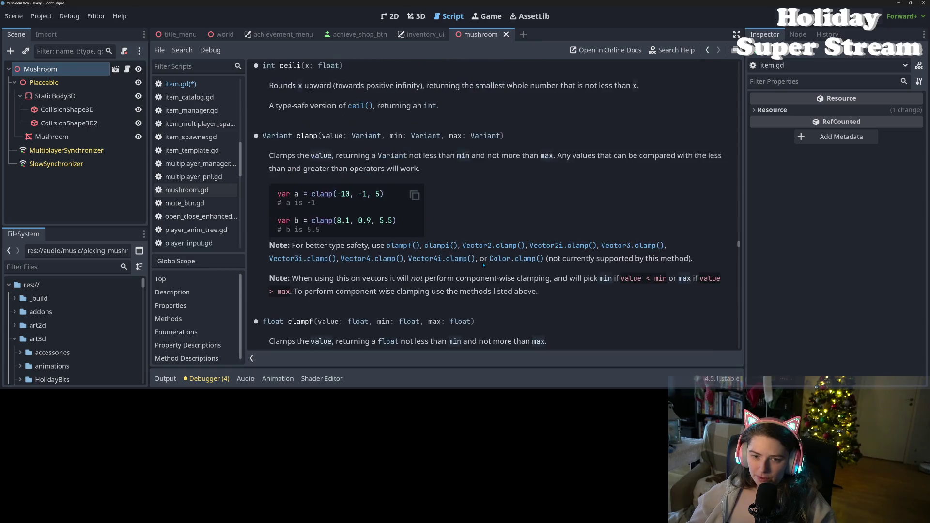
pyautogui.scroll(8, 483, 265)
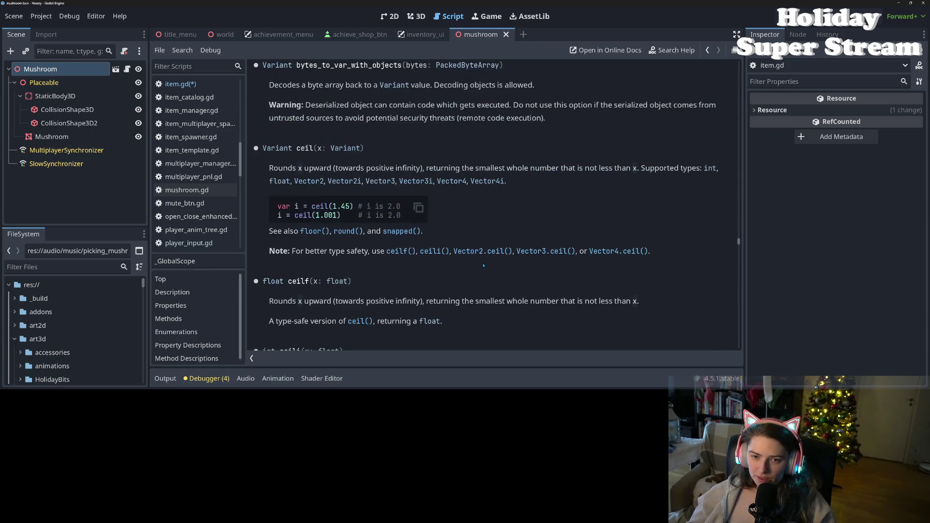
pyautogui.scroll(1, 484, 266)
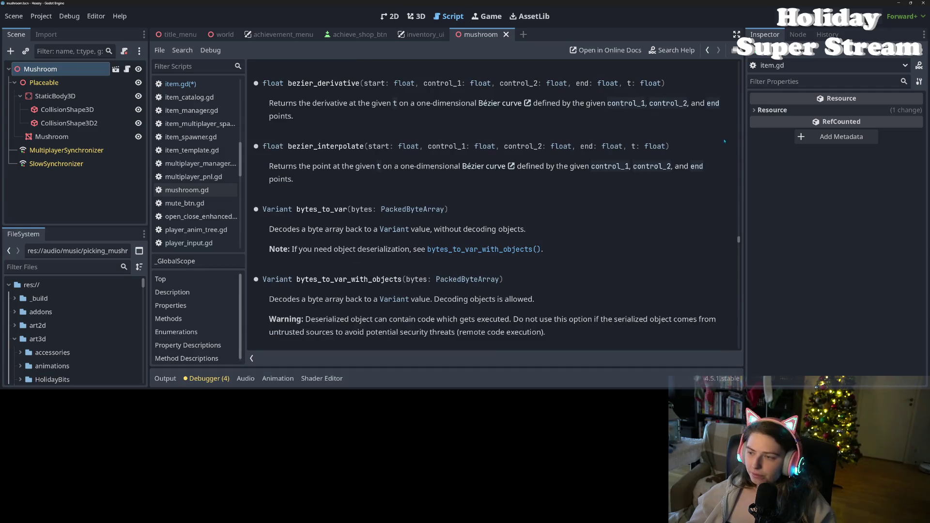
pyautogui.scroll(4, 739, 233)
pyautogui.moveTo(739, 233)
pyautogui.mouseDown()
pyautogui.moveTo(737, 163)
pyautogui.moveTo(730, 167)
pyautogui.moveTo(738, 81)
pyautogui.mouseUp()
# Read the snapped() description, then return to item.gd
pyautogui.scroll(2, 733, 91)
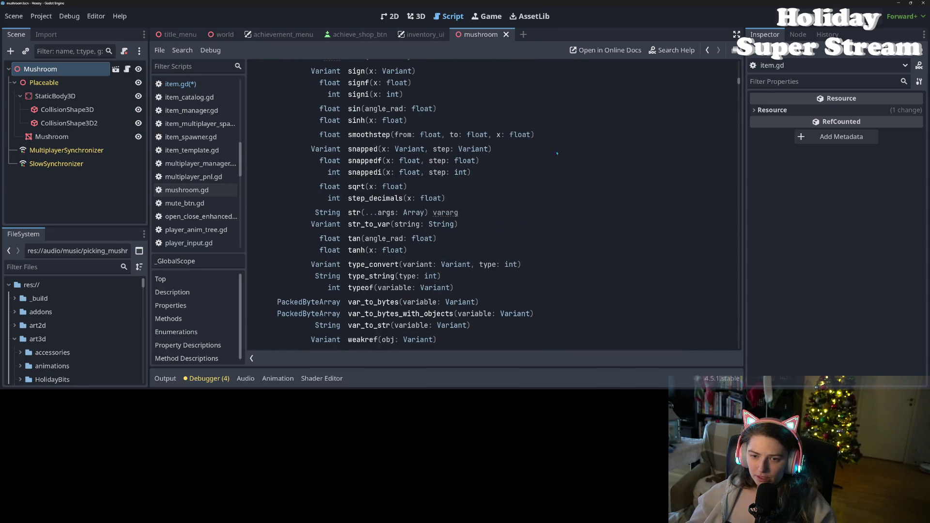
pyautogui.click(373, 154)
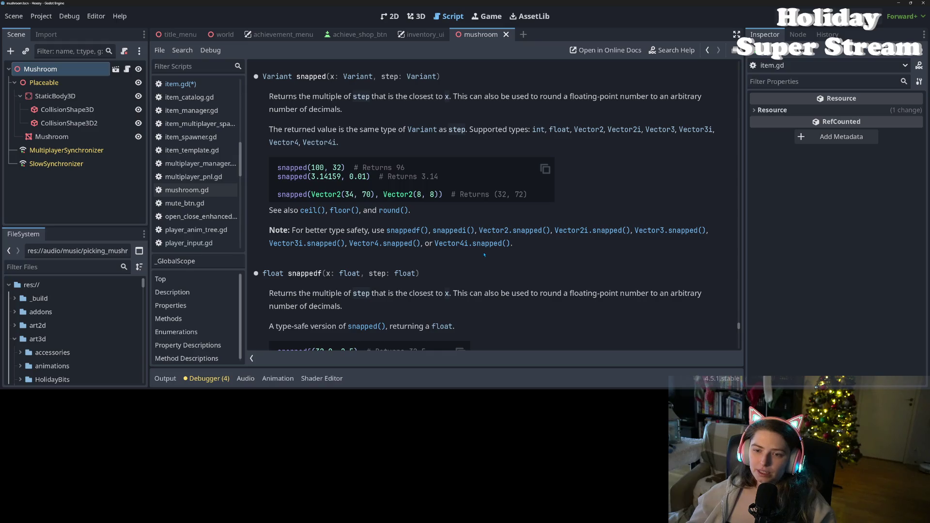
pyautogui.click(180, 83)
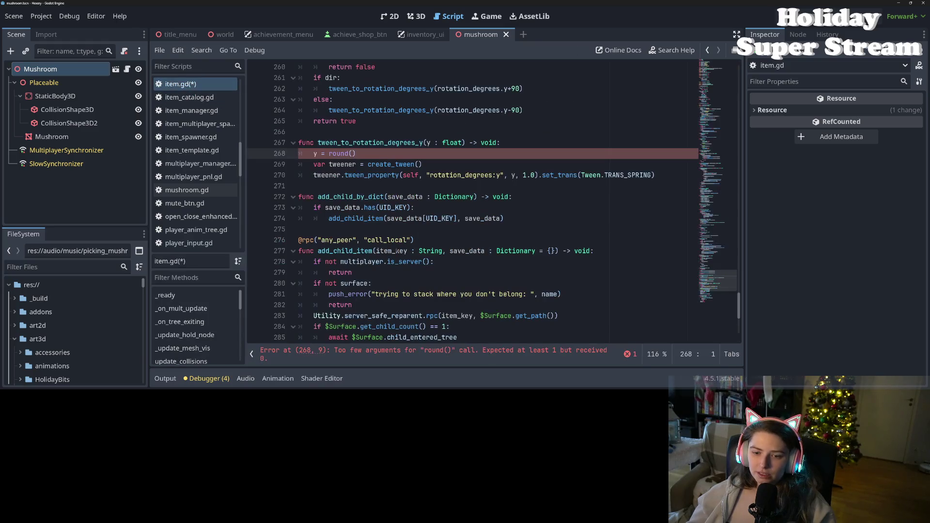
# Replace round on line 268 with snappedf using autocomplete
pyautogui.doubleClick(332, 154)
pyautogui.write('snap')
pyautogui.press('Return')
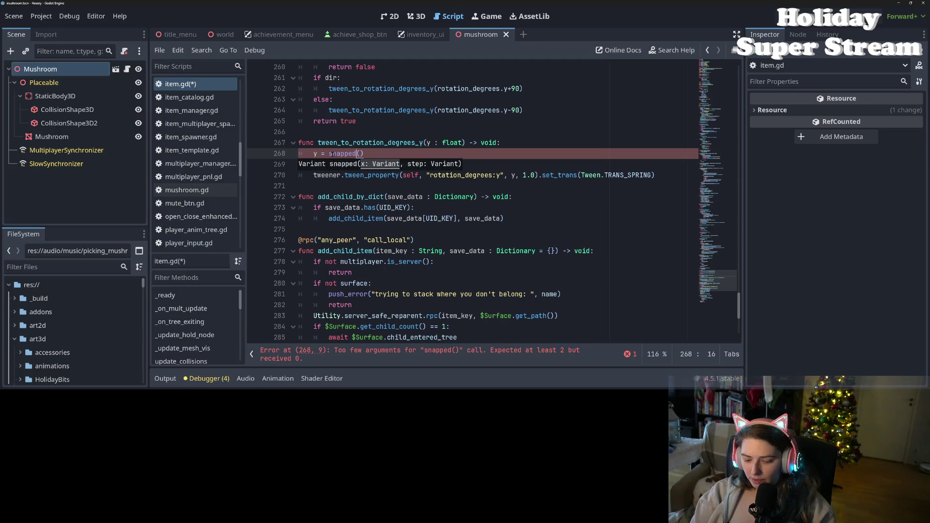
pyautogui.write('i')
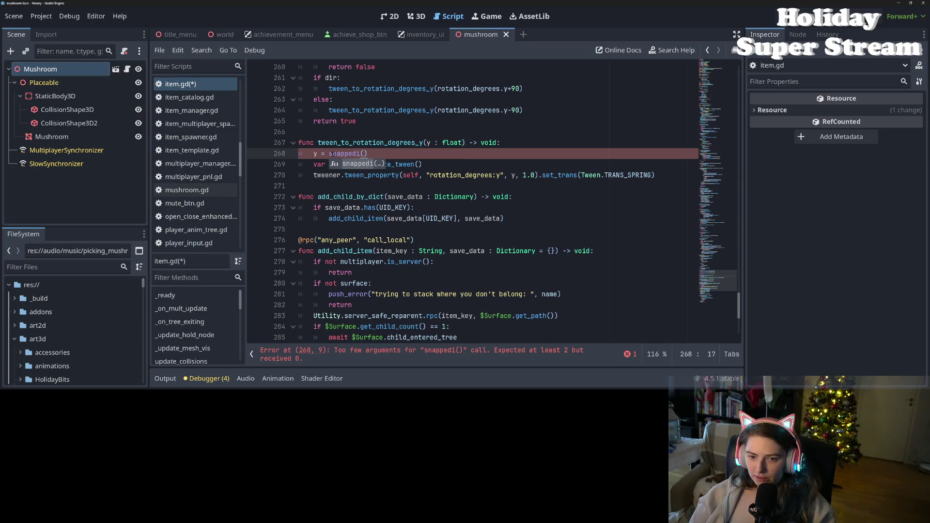
pyautogui.press('BackSpace')
pyautogui.write('f')
pyautogui.press('Return')
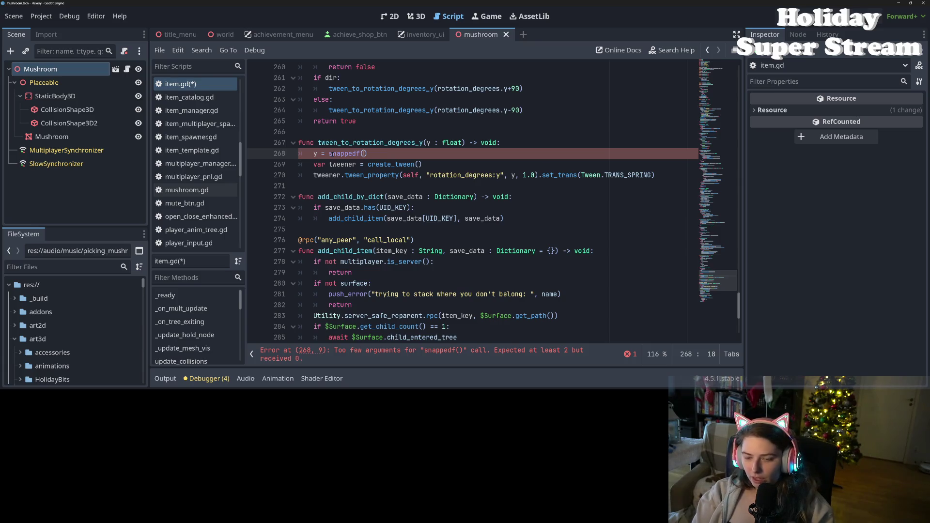
# Fill in the arguments (y, 90.0), save item.gd, and run the game on the test2 save
pyautogui.write('y, ')
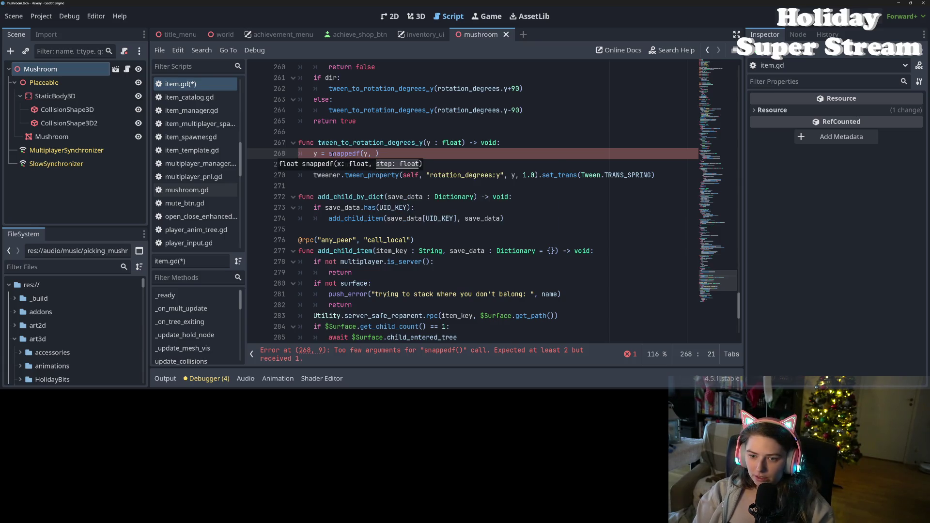
pyautogui.write('90')
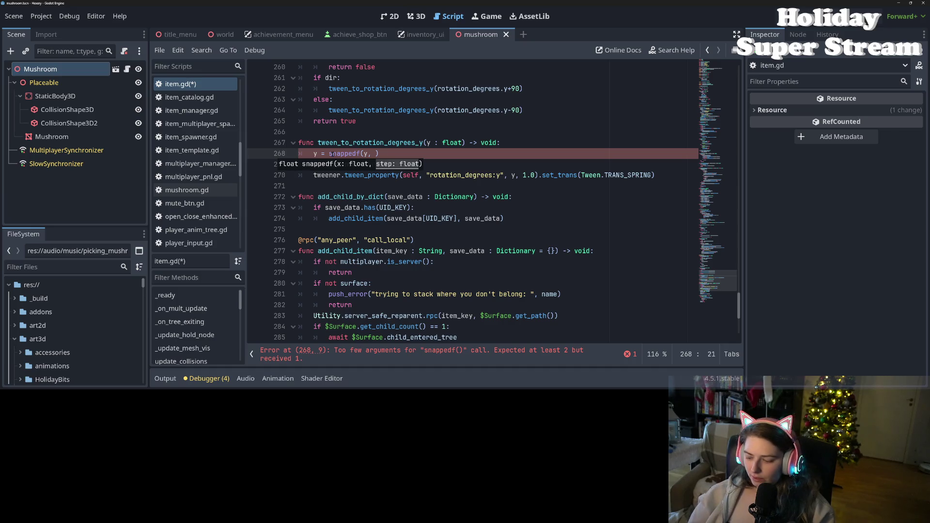
pyautogui.hotkey('ctrl', 's')
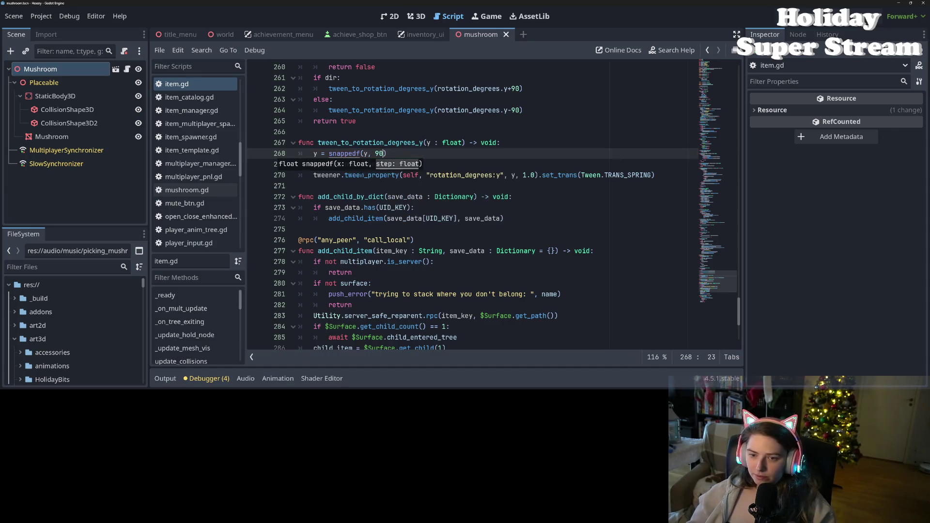
pyautogui.write('.0')
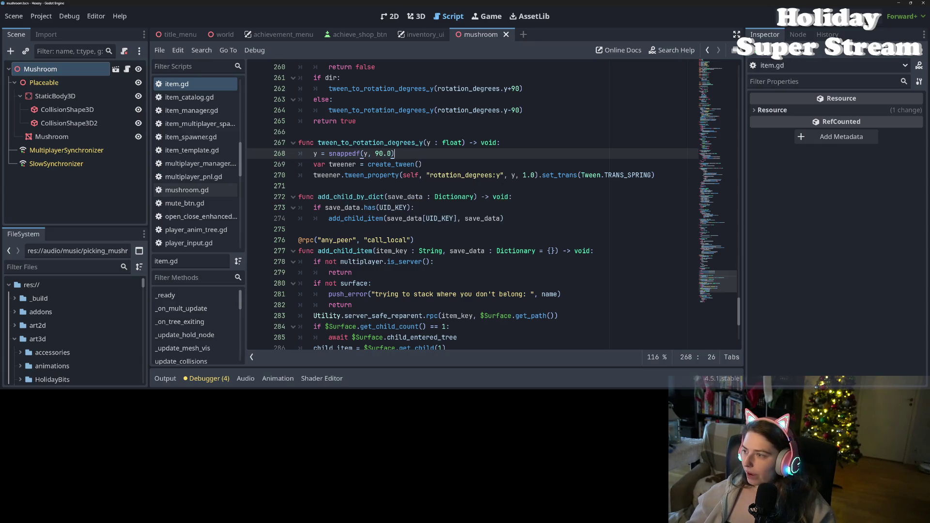
pyautogui.press('F5')
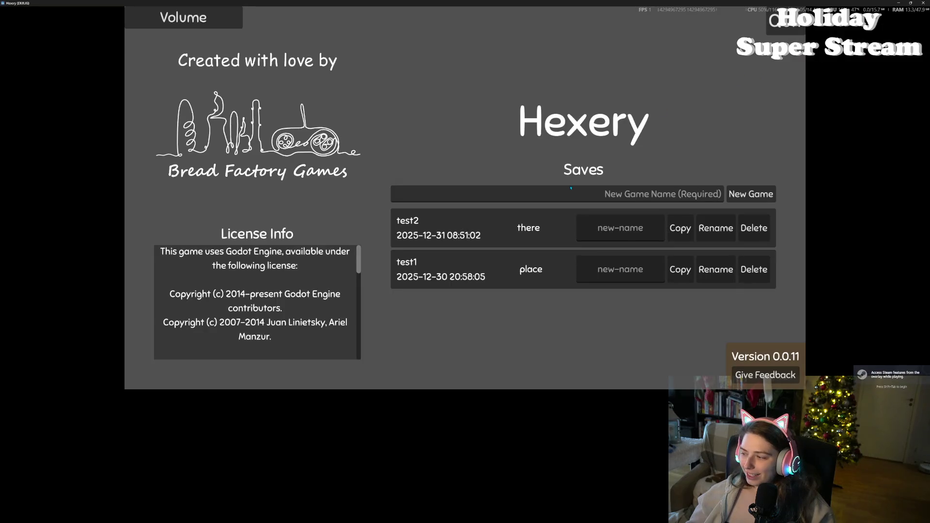
pyautogui.click(501, 229)
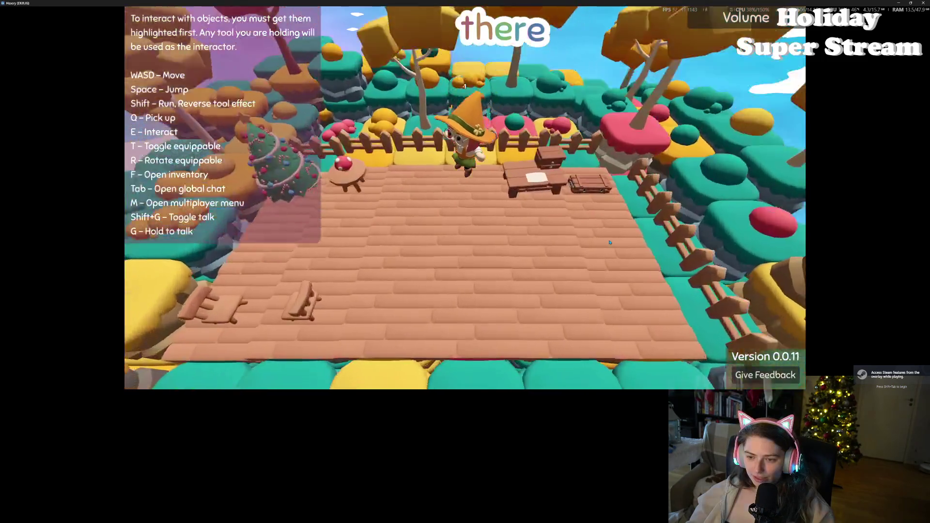
# Pick up the table, turn it to face the camera, and set it down by the back fence
pyautogui.press('d')
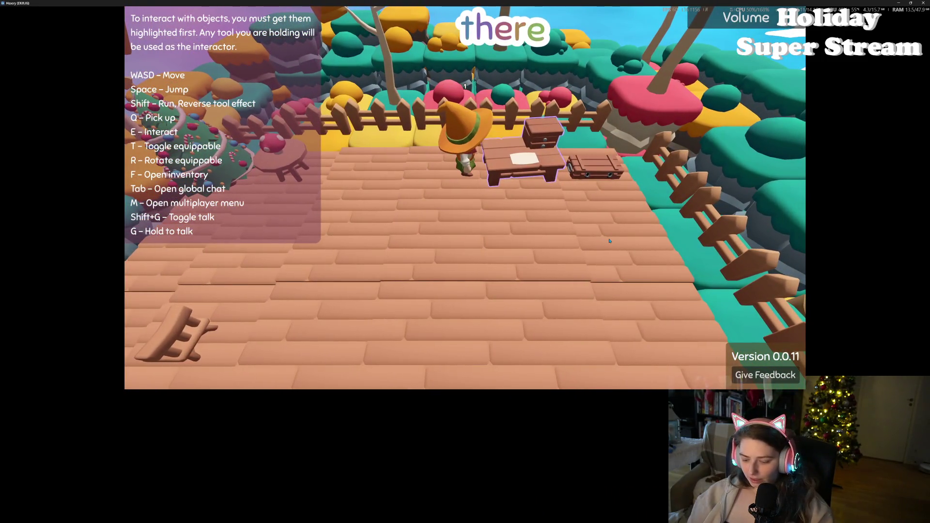
pyautogui.press('q')
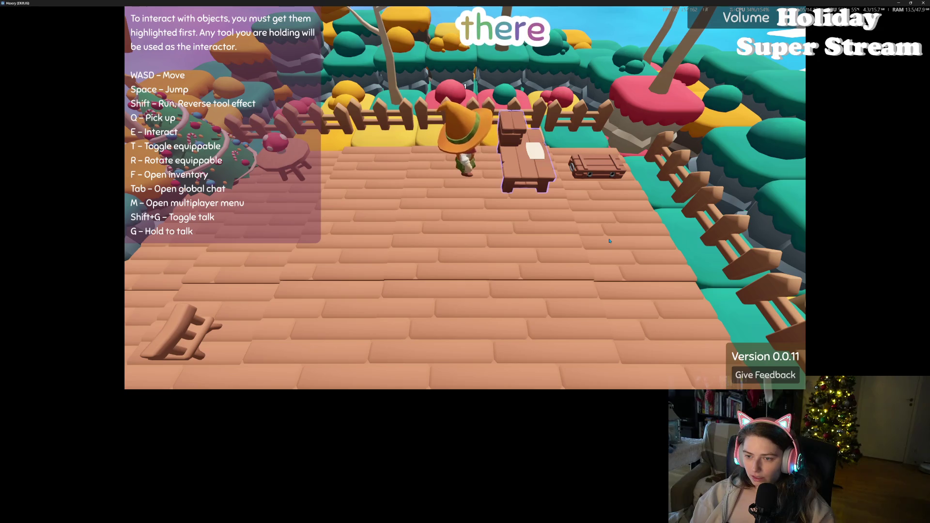
pyautogui.press('r')
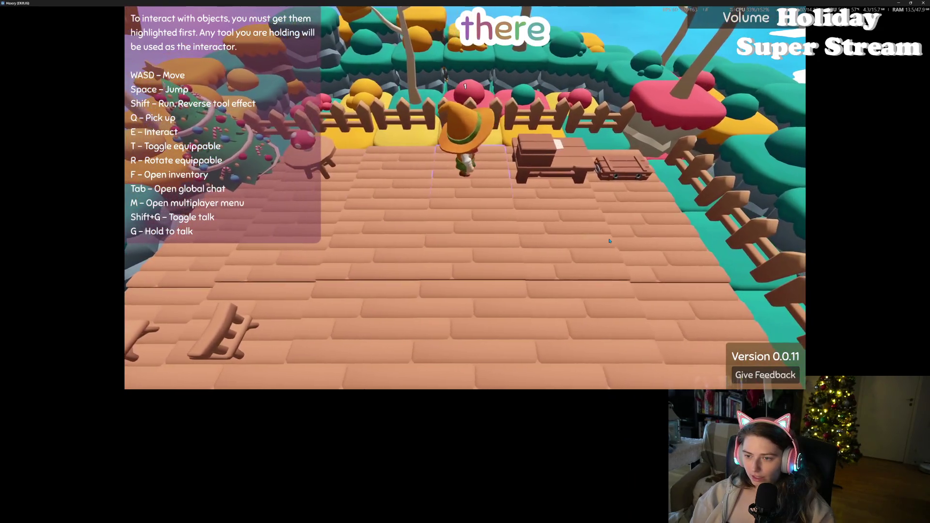
pyautogui.press('q')
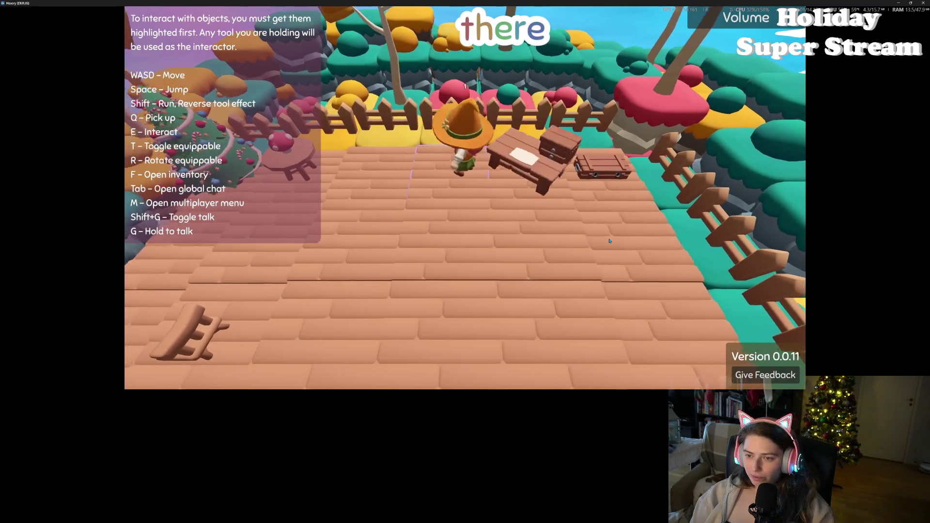
pyautogui.press('q')
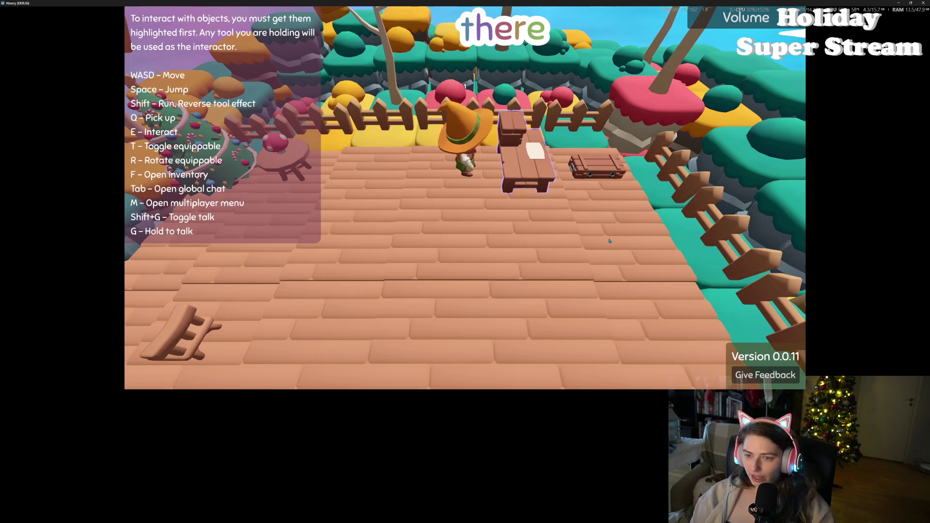
pyautogui.press('r')
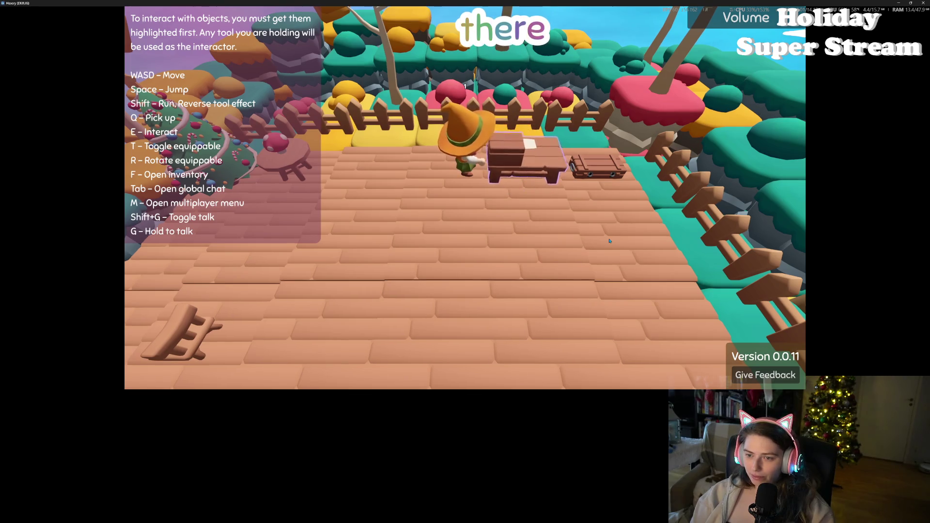
pyautogui.press('r')
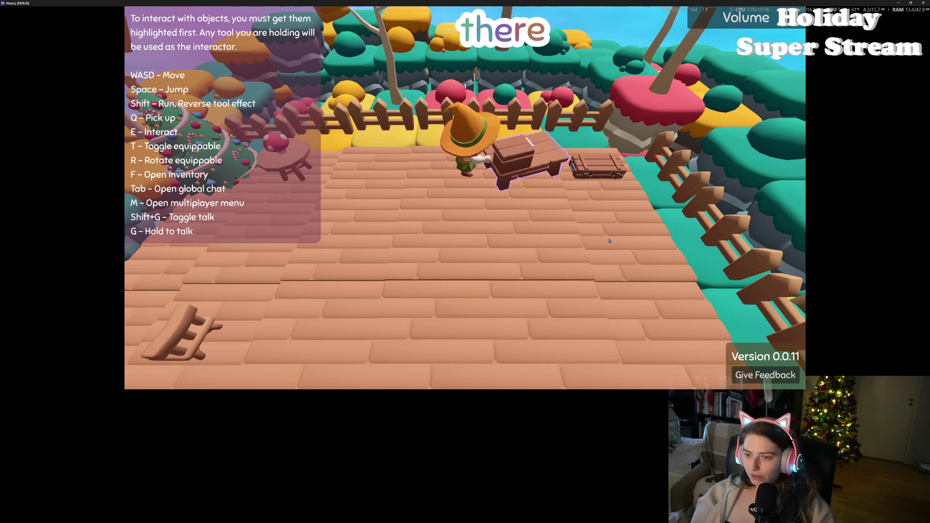
pyautogui.press('q')
# Target the placed table, rotate it two quarter turns with R and once with E, then close the game
pyautogui.press('s')
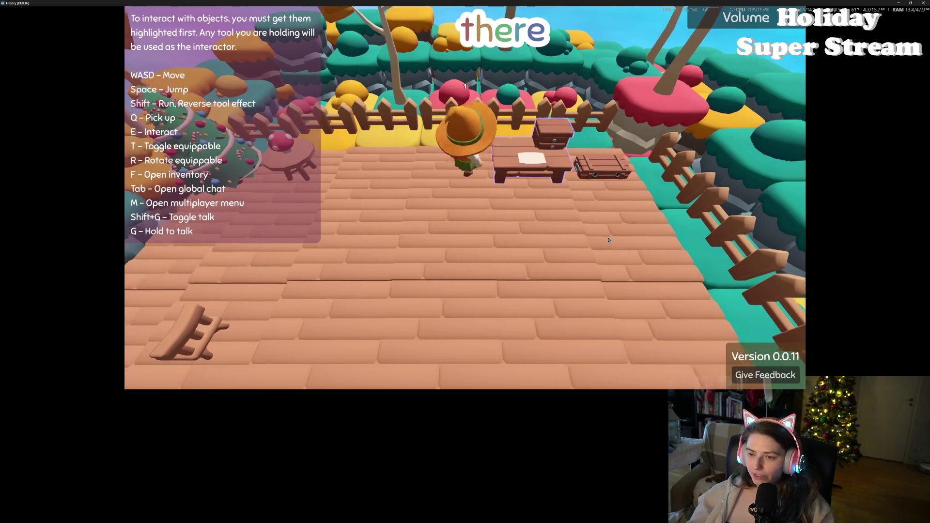
pyautogui.press('w')
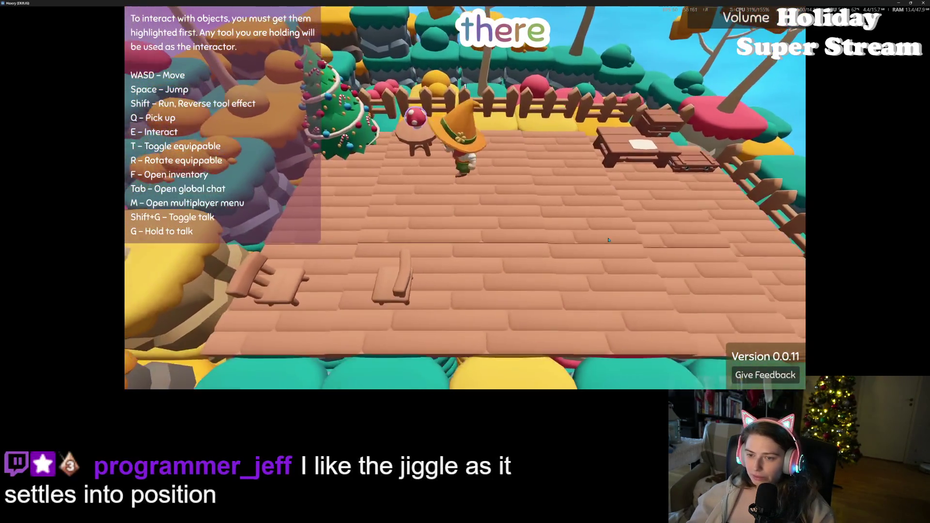
pyautogui.press('s')
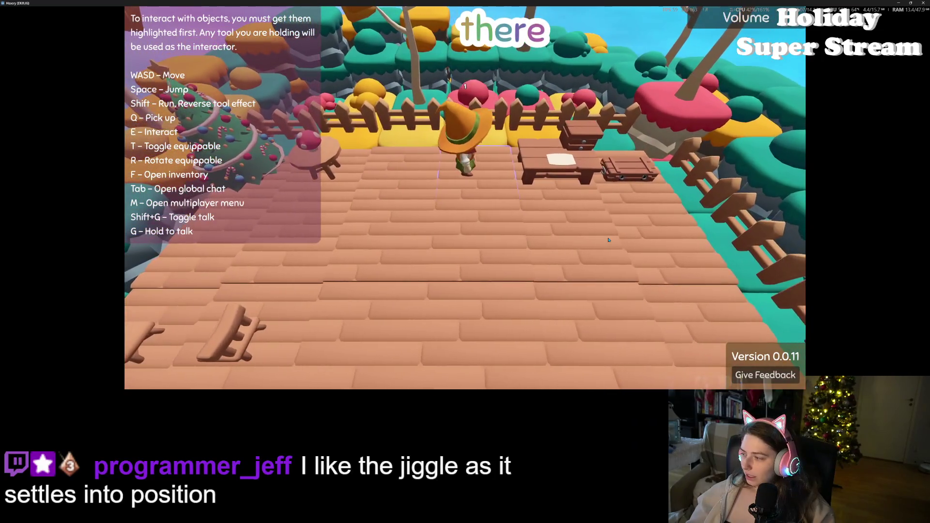
pyautogui.press('d')
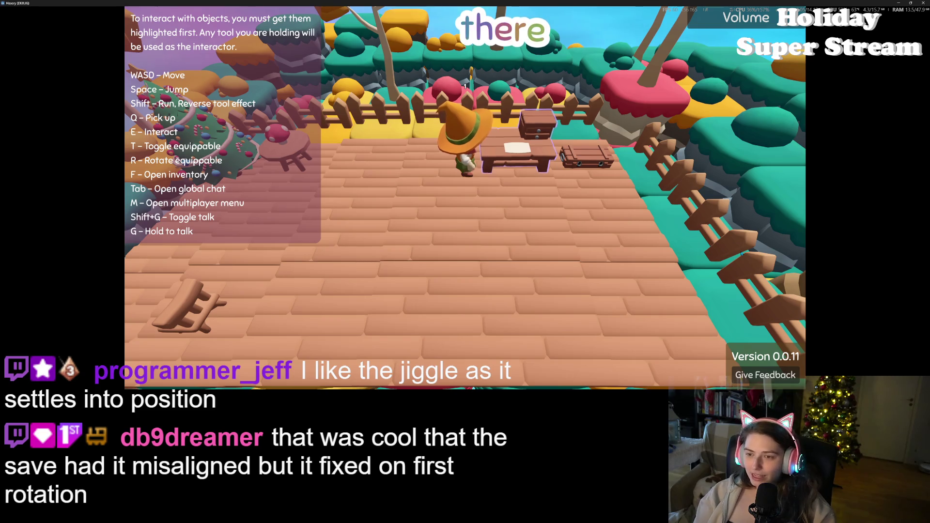
pyautogui.press('r')
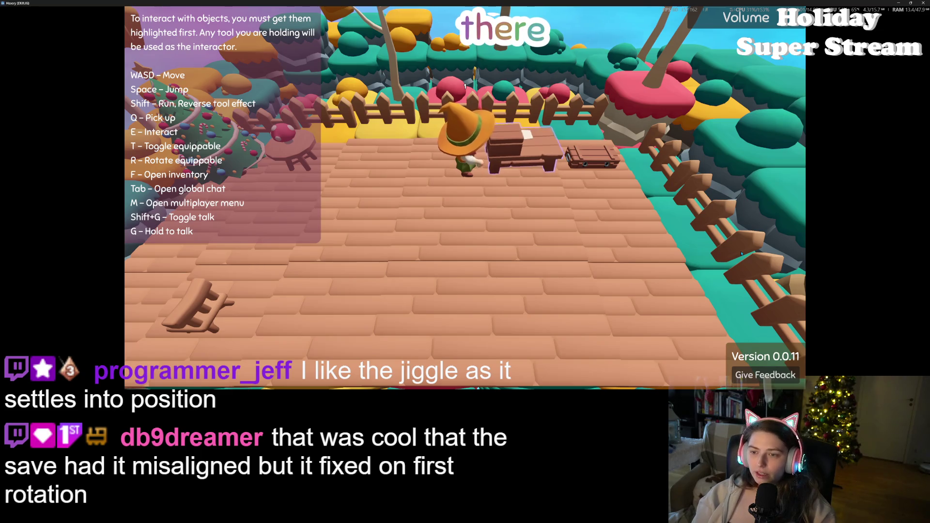
pyautogui.press('r')
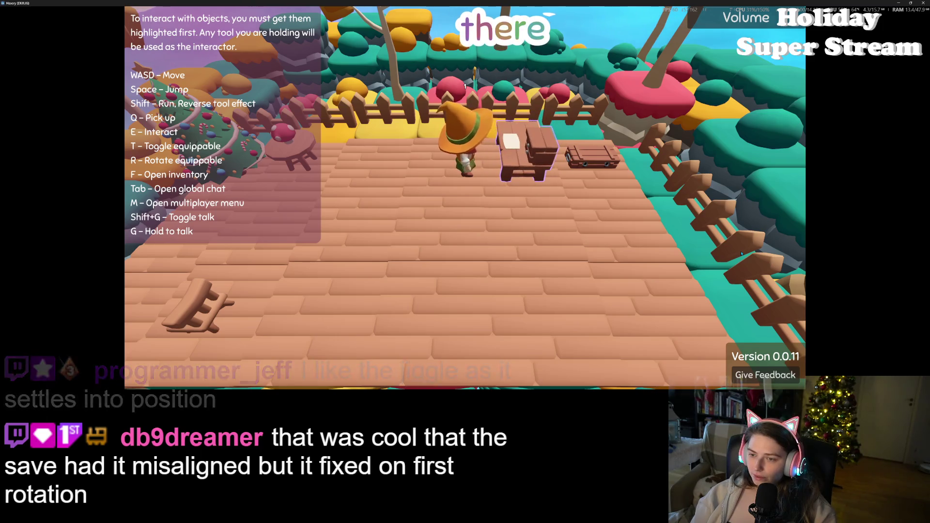
pyautogui.press('e')
pyautogui.press('e')
pyautogui.press('e')
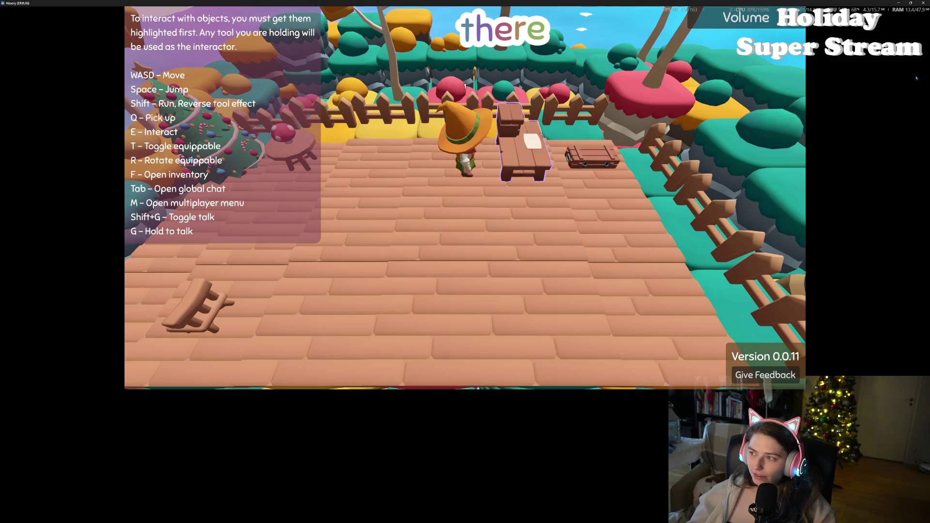
pyautogui.click(923, 3)
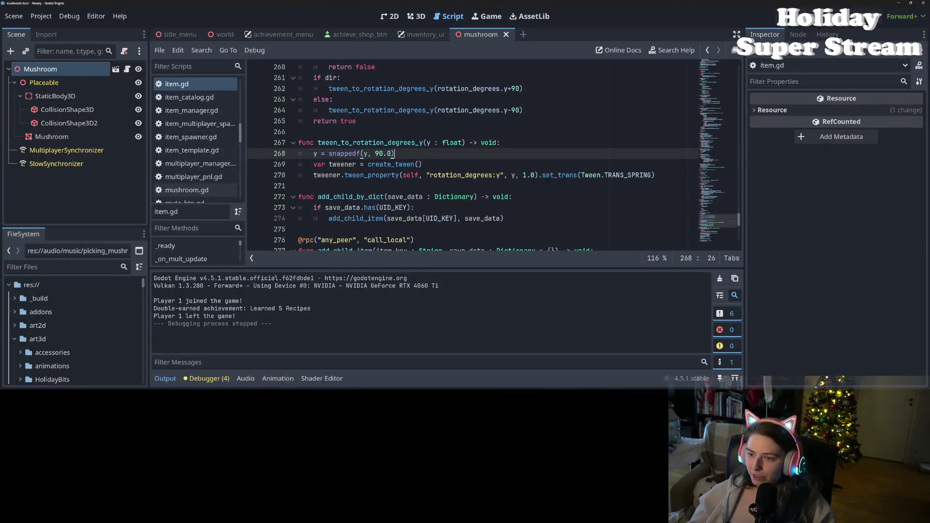
# Replace Tween.TRANS_SPRING with TRANS_BOUNCE via autocomplete, save item.gd, and run the game
pyautogui.doubleClick(643, 176)
pyautogui.moveTo(636, 175)
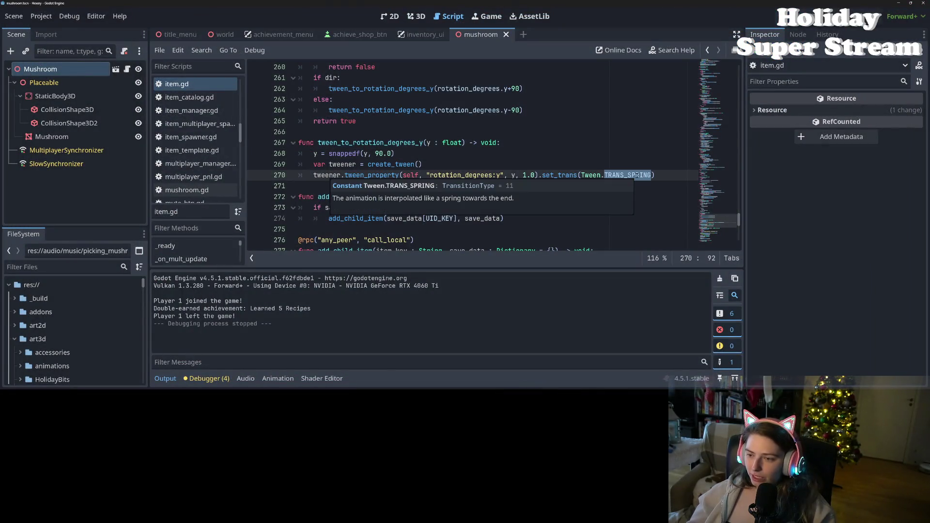
pyautogui.write('TRA')
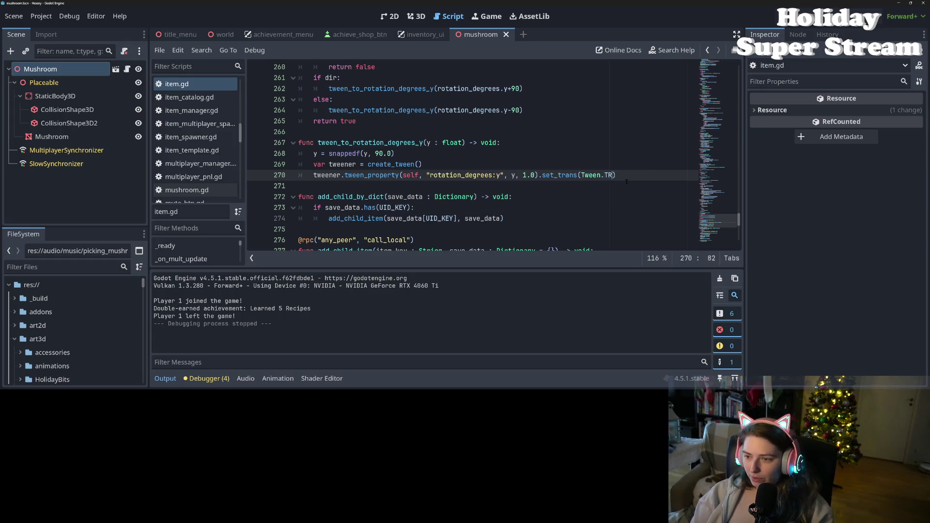
pyautogui.press('Down')
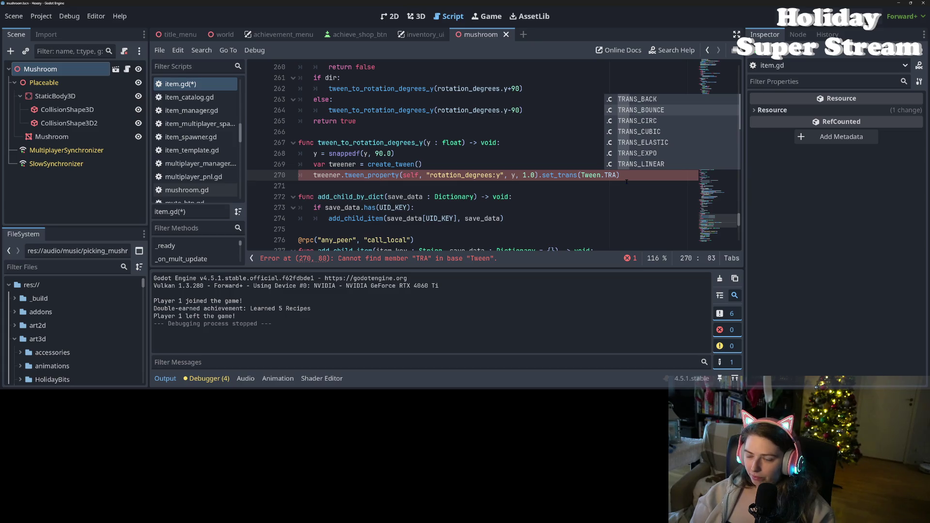
pyautogui.press('Return')
pyautogui.hotkey('ctrl', 's')
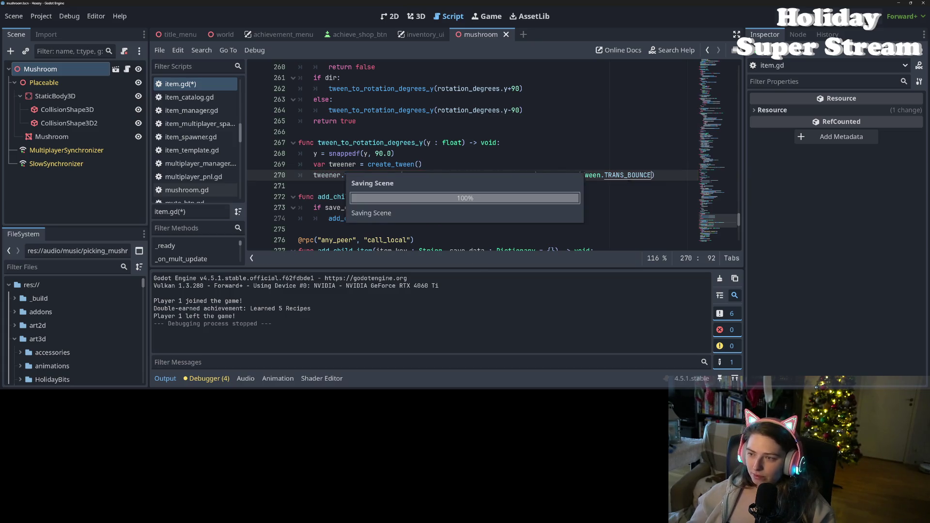
pyautogui.press('F5')
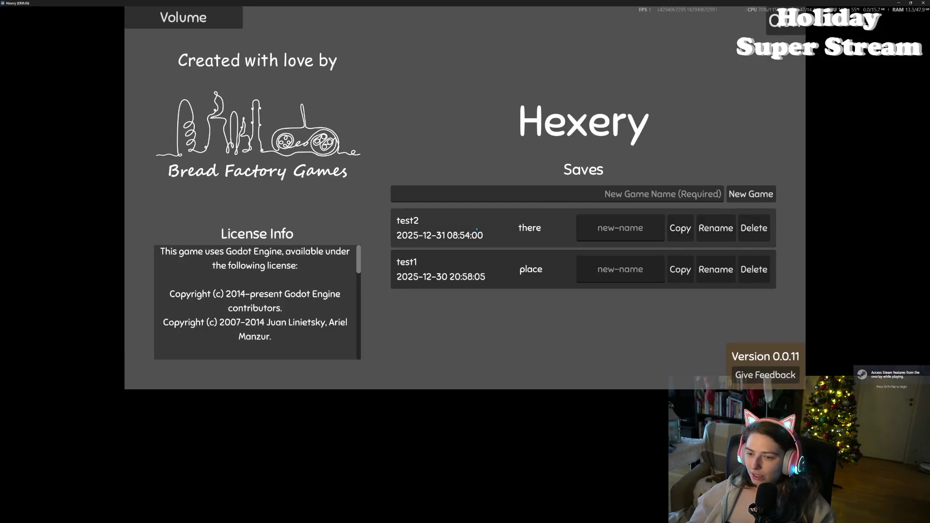
# Load the test2 save, pick up the deck bench, and turn it a quarter turn
pyautogui.click(558, 201)
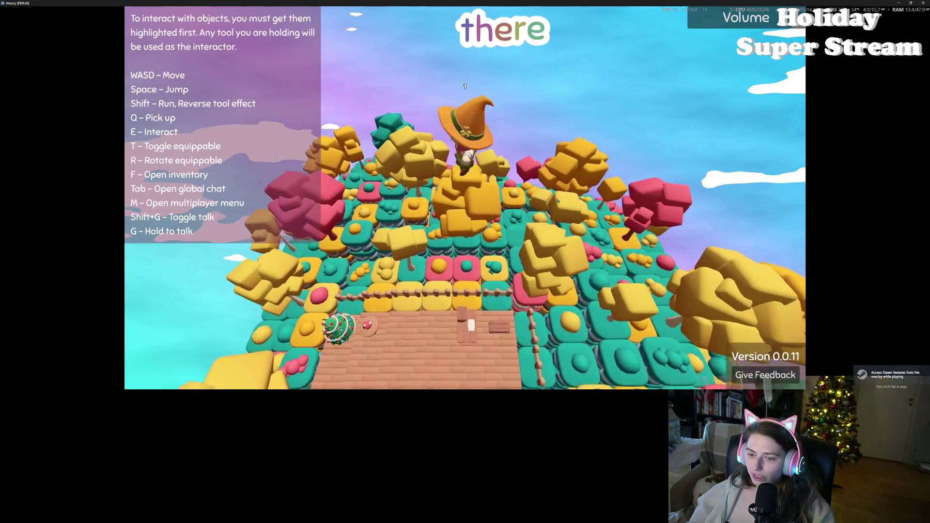
pyautogui.press('w')
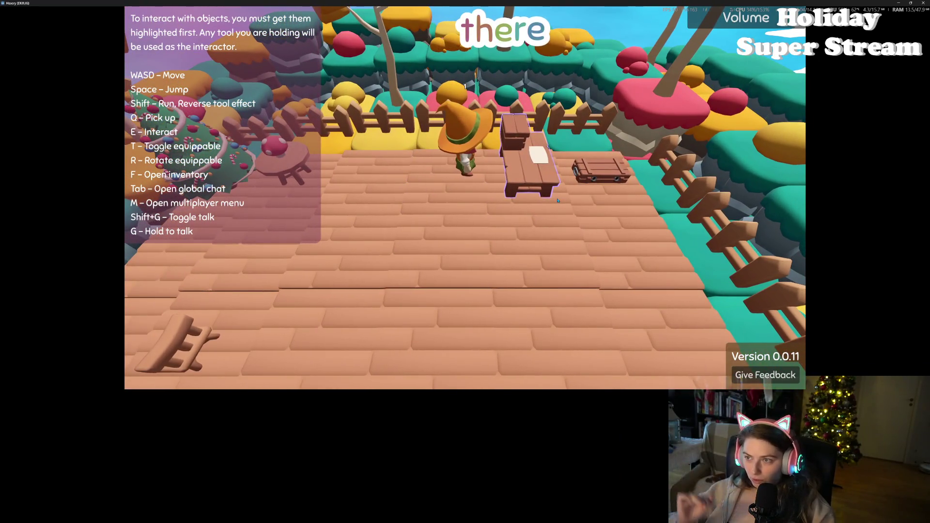
pyautogui.press('q')
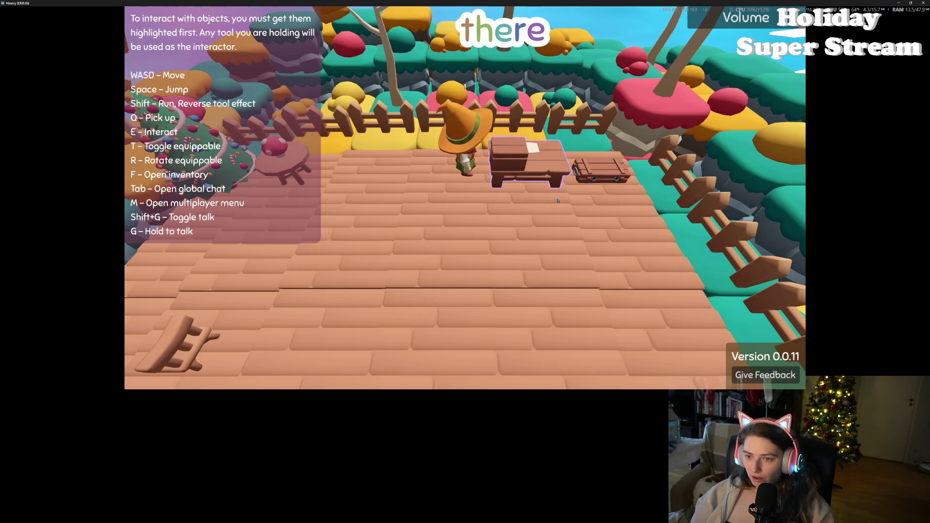
pyautogui.press('r')
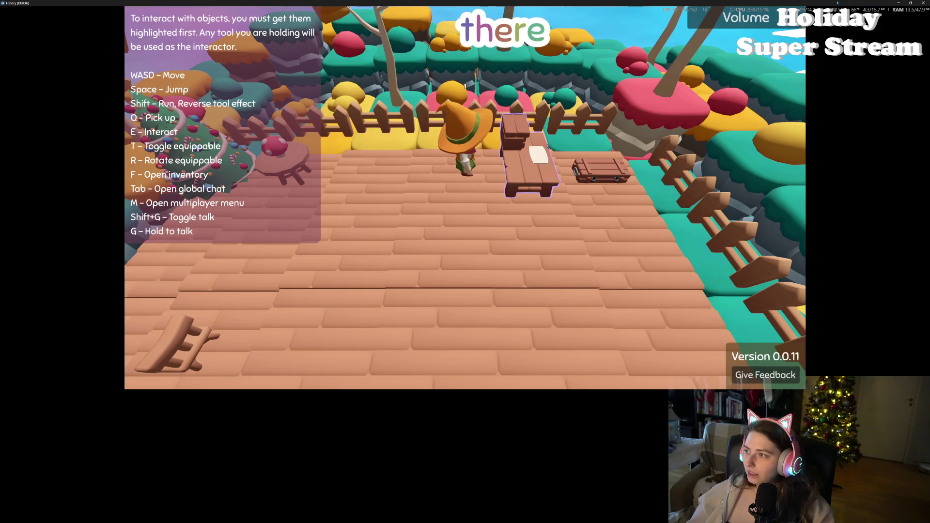
# Close the game, swap TRANS_BOUNCE for TRANS_CIRC on line 270, and run with F5
pyautogui.click(923, 3)
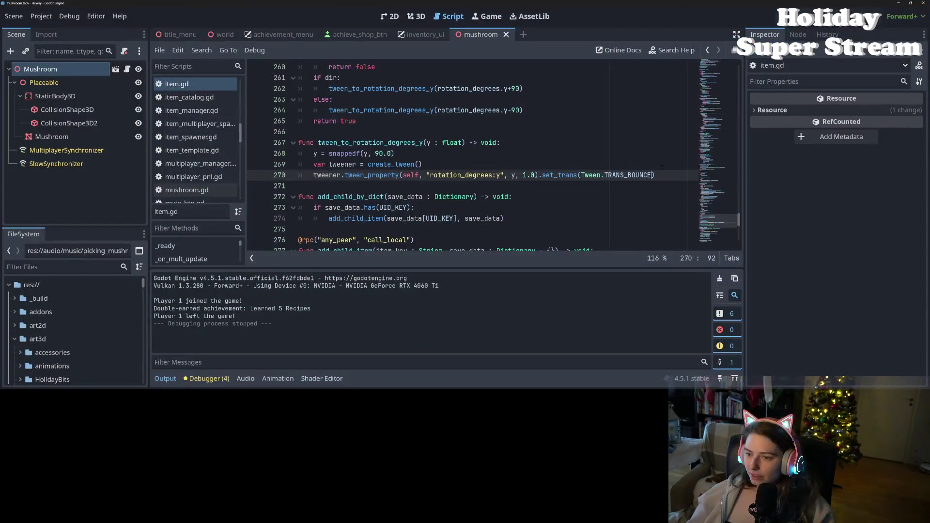
pyautogui.doubleClick(630, 175)
pyautogui.write('TRA')
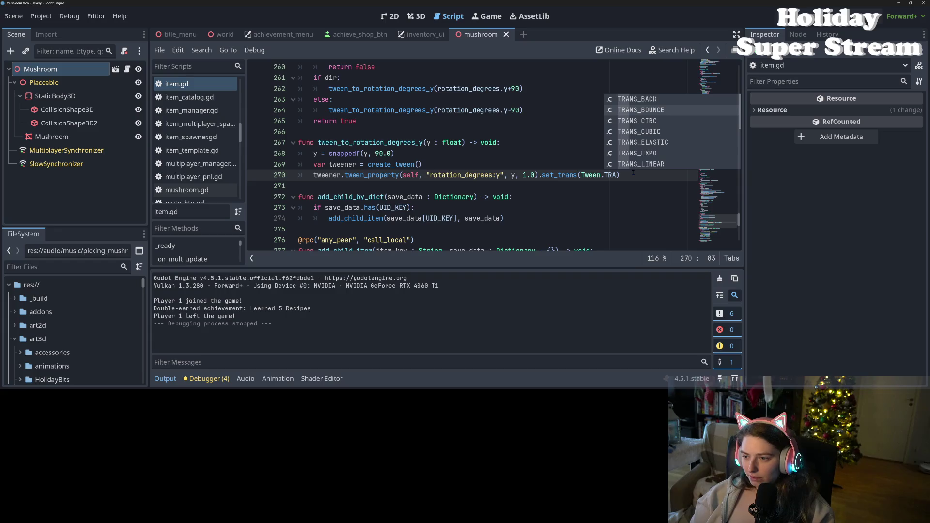
pyautogui.press('Down')
pyautogui.press('Down')
pyautogui.press('Down')
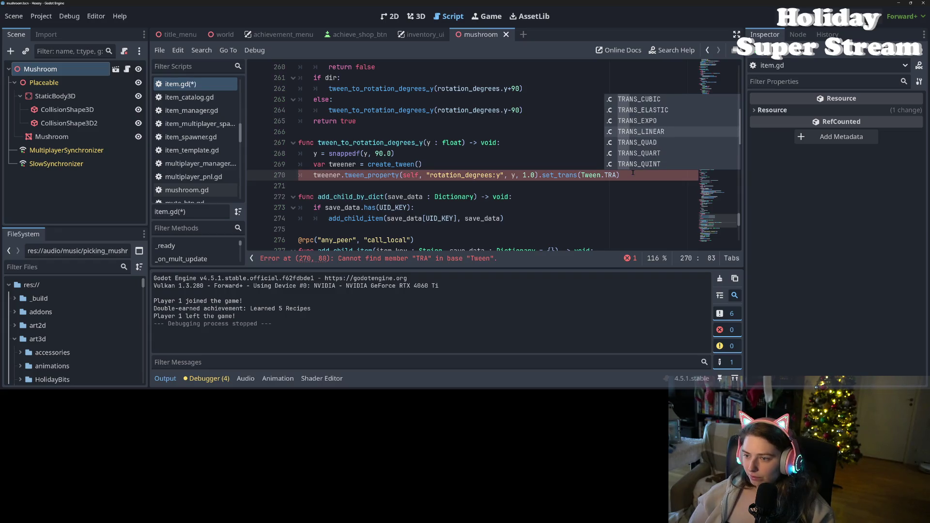
pyautogui.press('Up')
pyautogui.press('Up')
pyautogui.press('Up')
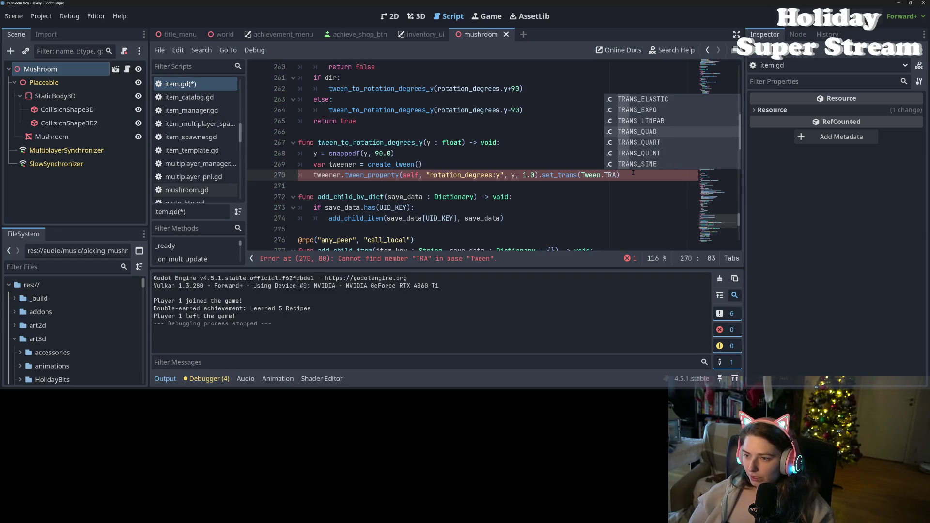
pyautogui.press('Up')
pyautogui.press('Up')
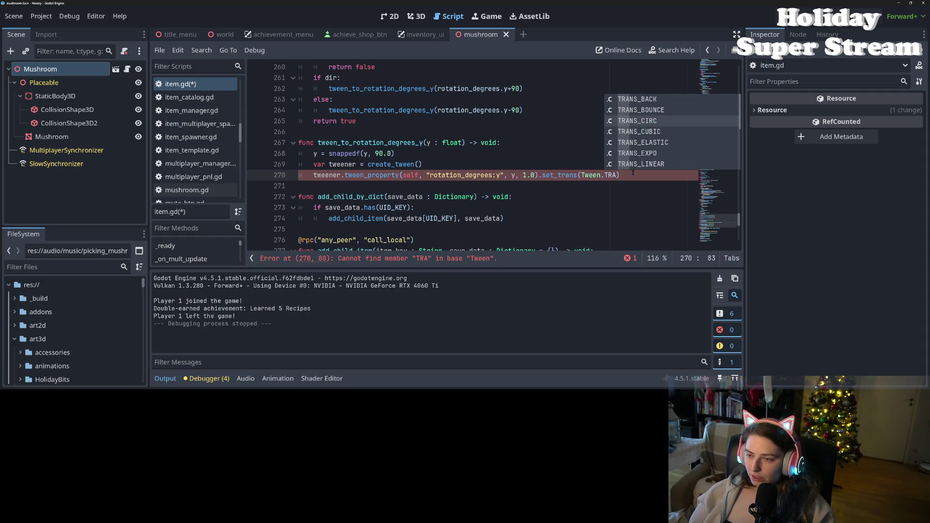
pyautogui.press('Return')
pyautogui.press('F5')
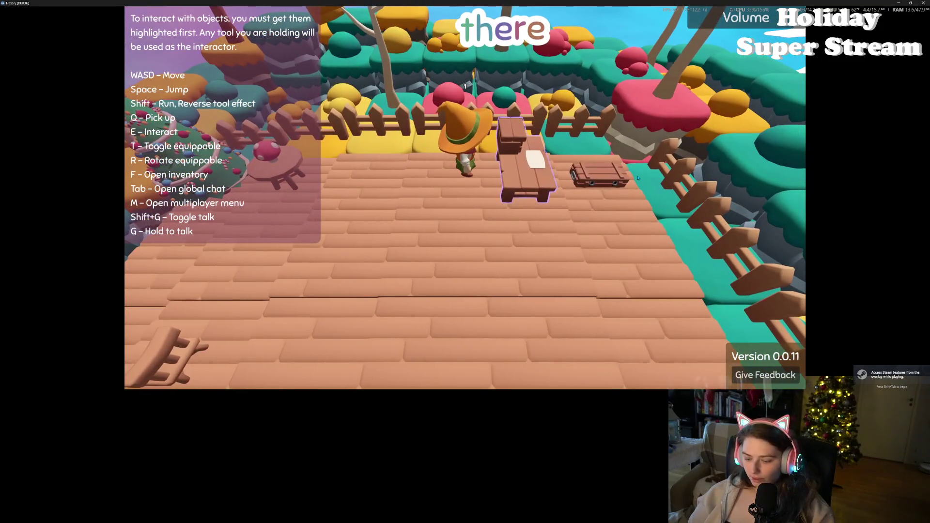
# Rotate the held table three quarter turns, then close the game with F8
pyautogui.press('r')
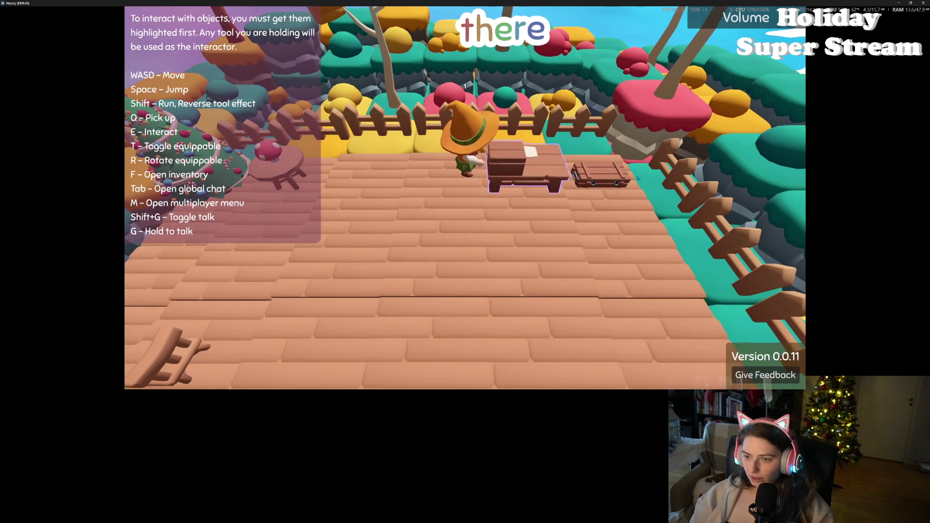
pyautogui.press('r')
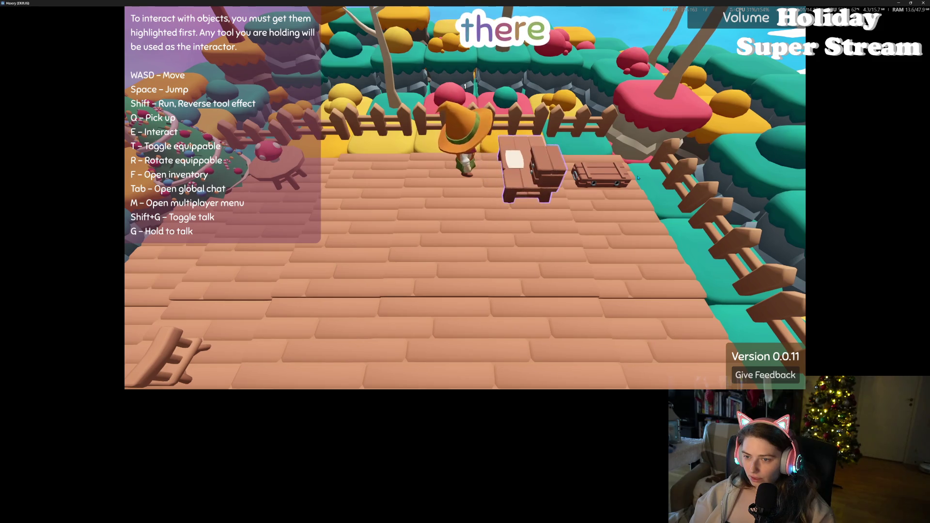
pyautogui.press('r')
pyautogui.press('r')
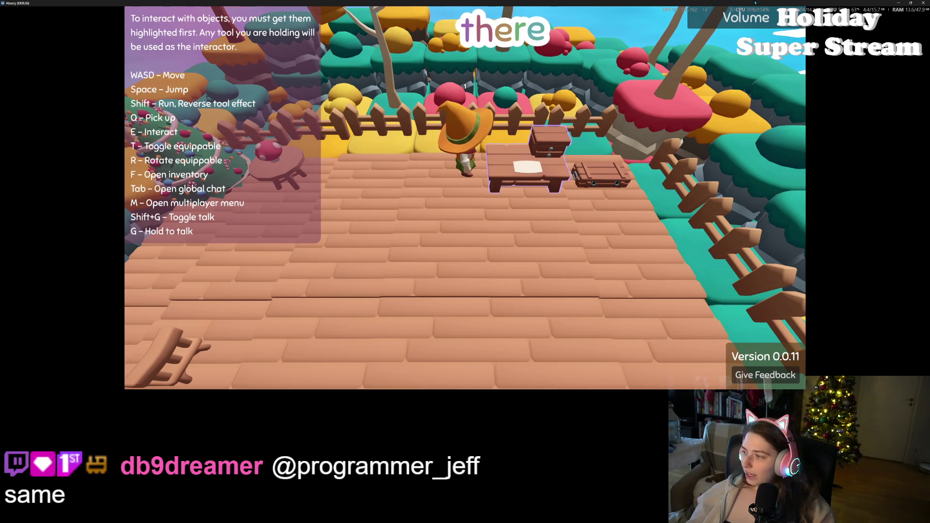
pyautogui.press('F8')
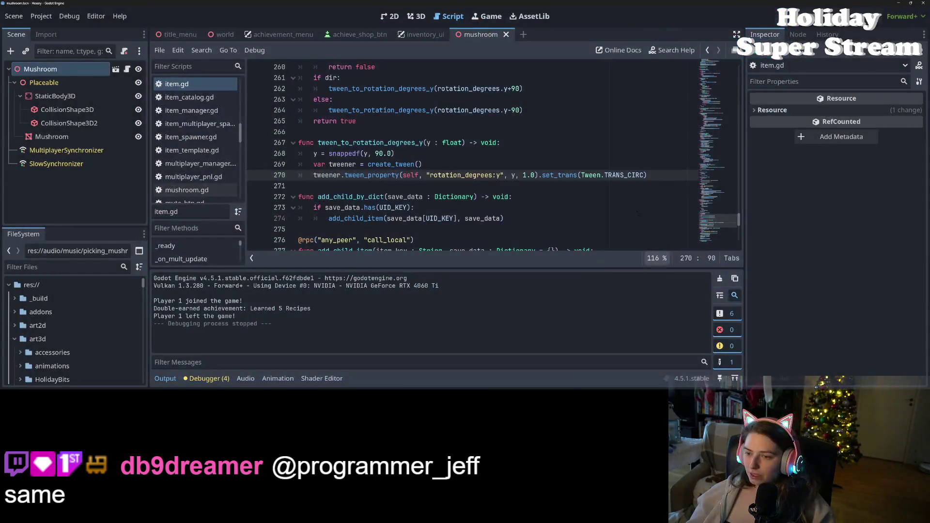
# Replace TRANS_CIRC with TRANS_SPRING via autocomplete, save item.gd, and relaunch with F5
pyautogui.doubleClick(623, 175)
pyautogui.write('TRA')
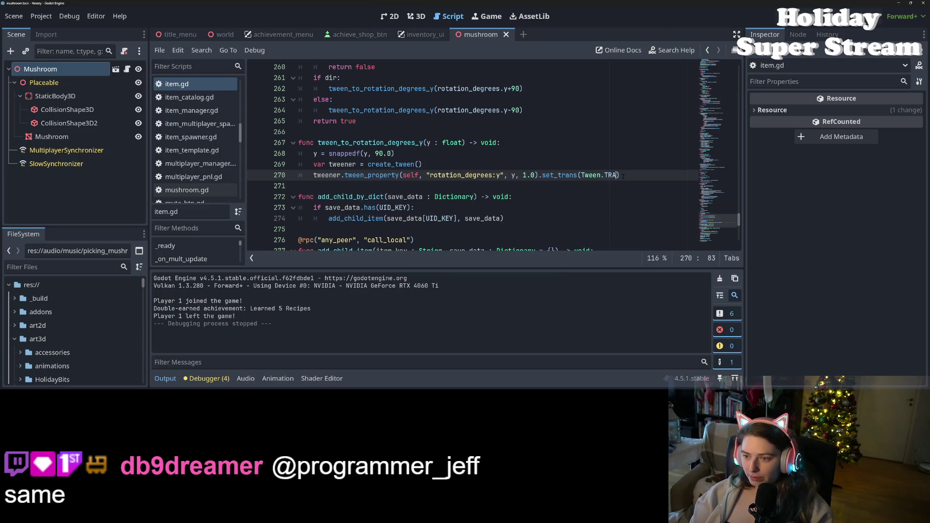
pyautogui.press('Down')
pyautogui.press('Down')
pyautogui.press('Down')
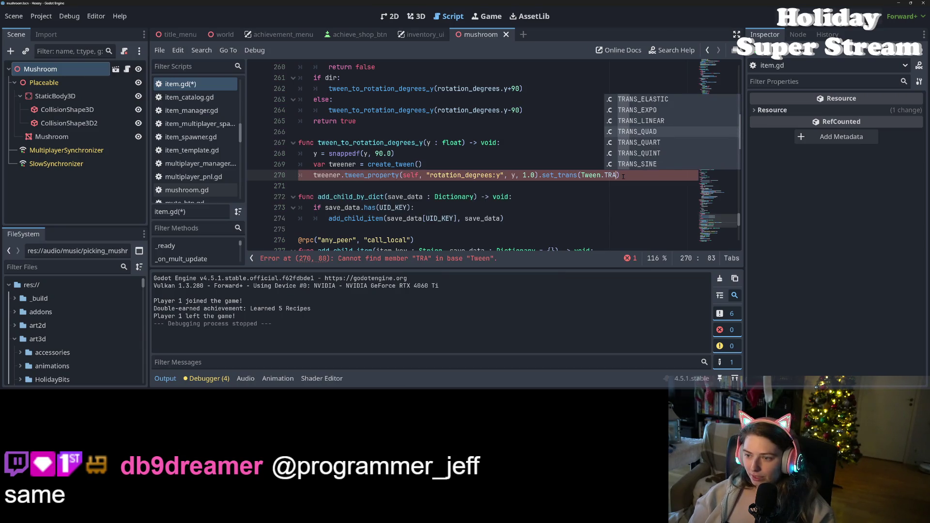
pyautogui.press('Return')
pyautogui.hotkey('ctrl', 's')
pyautogui.click(583, 192)
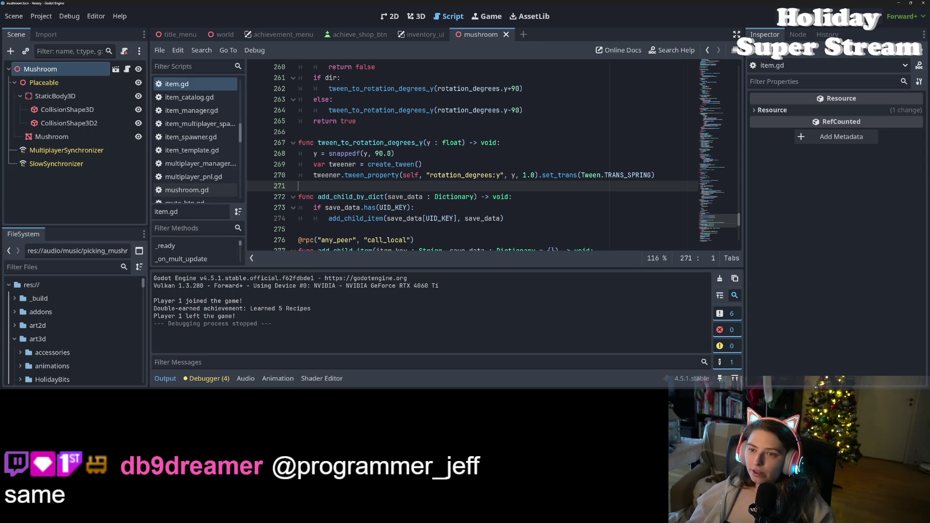
pyautogui.press('F5')
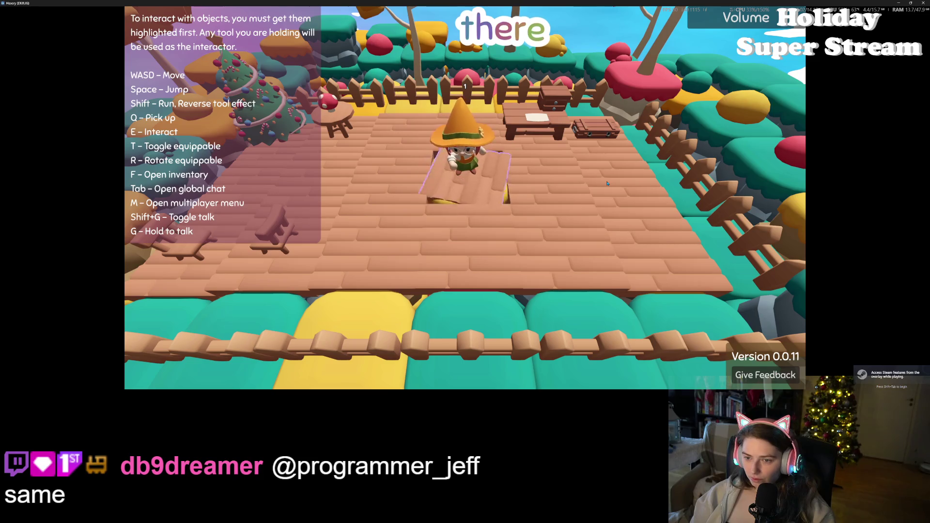
# Walk the witch left and right across the wooden deck toward the chairs
pyautogui.press('a')
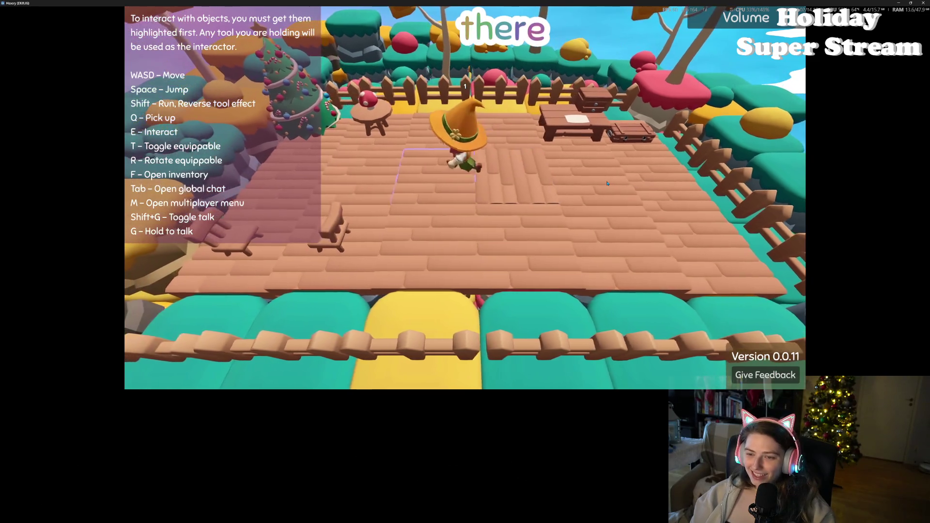
pyautogui.press('s')
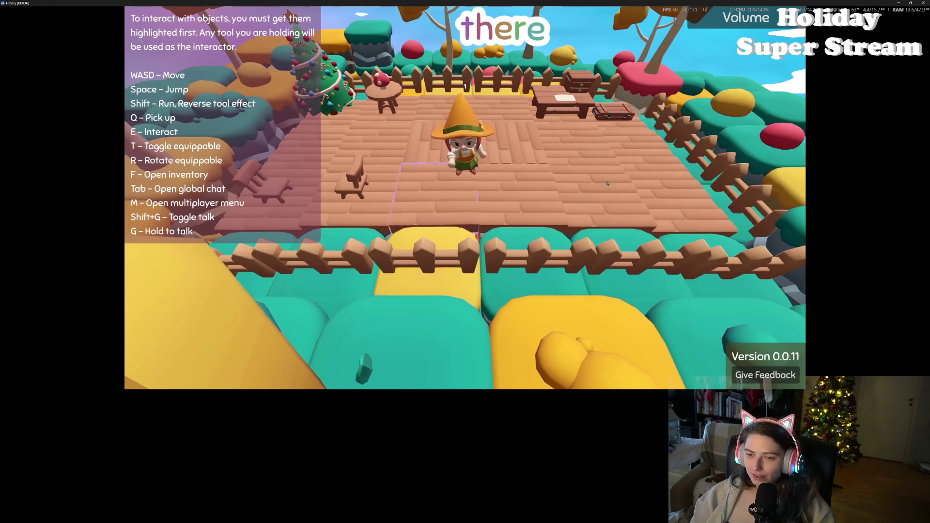
pyautogui.press('d')
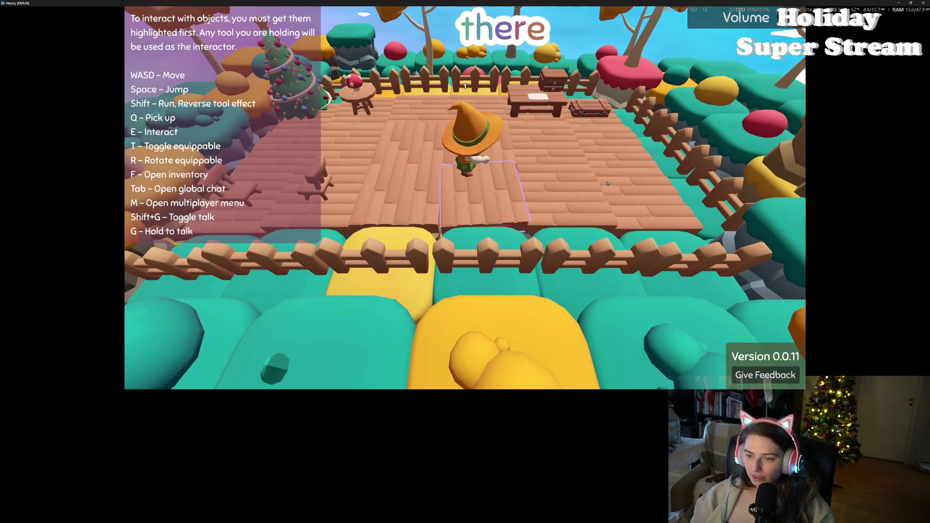
pyautogui.press('a')
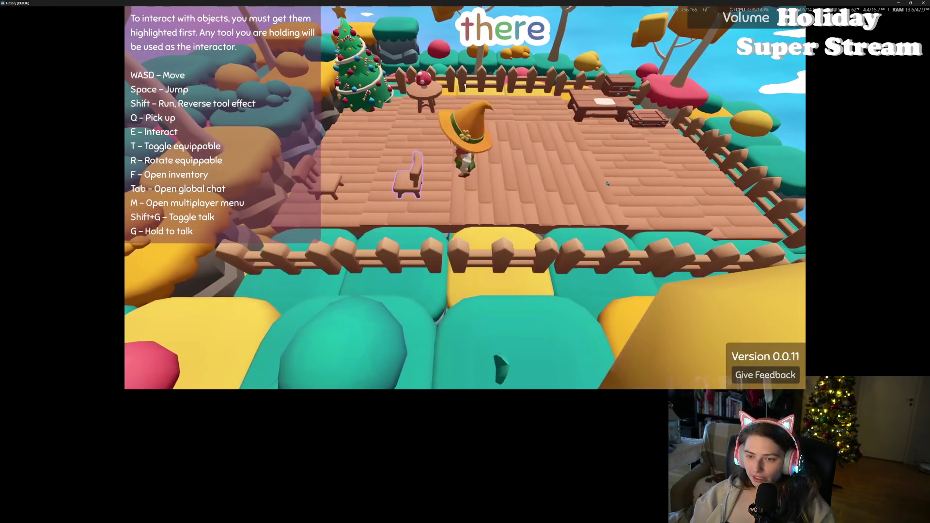
pyautogui.press('a')
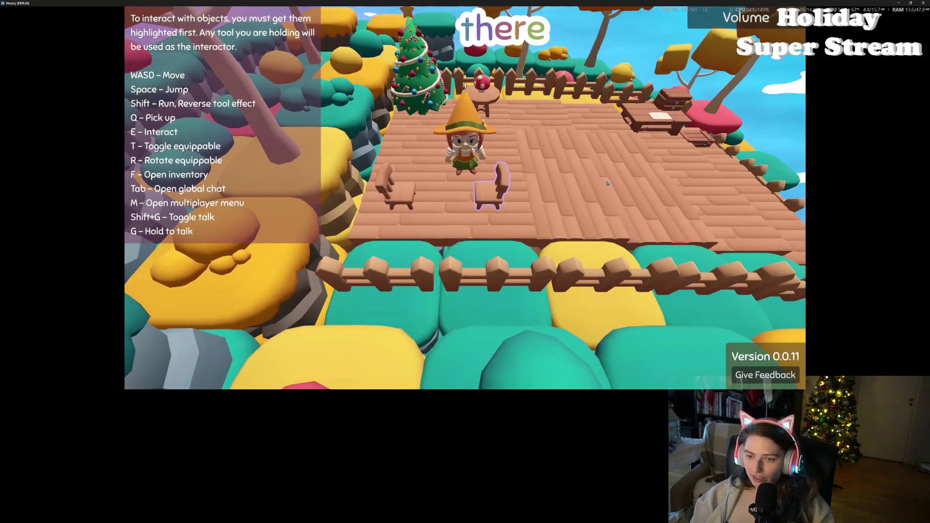
pyautogui.press('w')
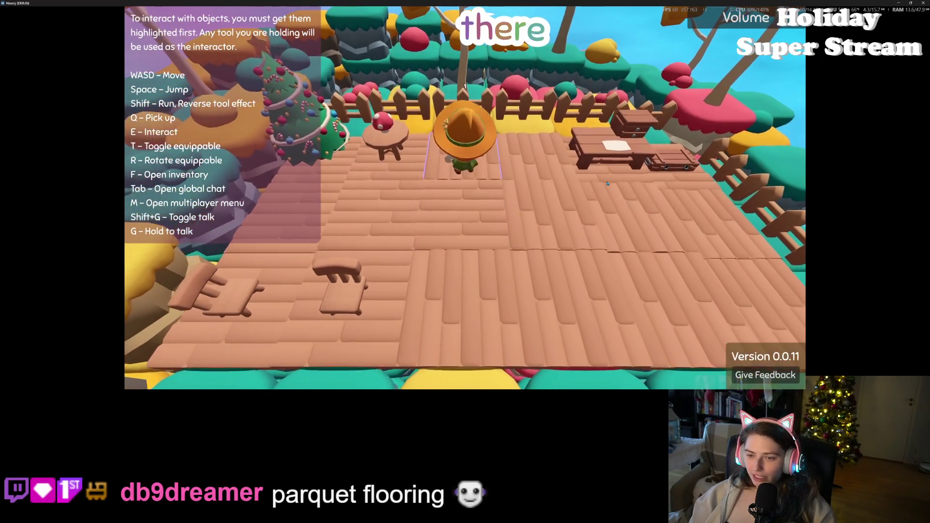
# Walk the witch forward across the deck toward the Christmas tree, zooming out and back in
pyautogui.press('s')
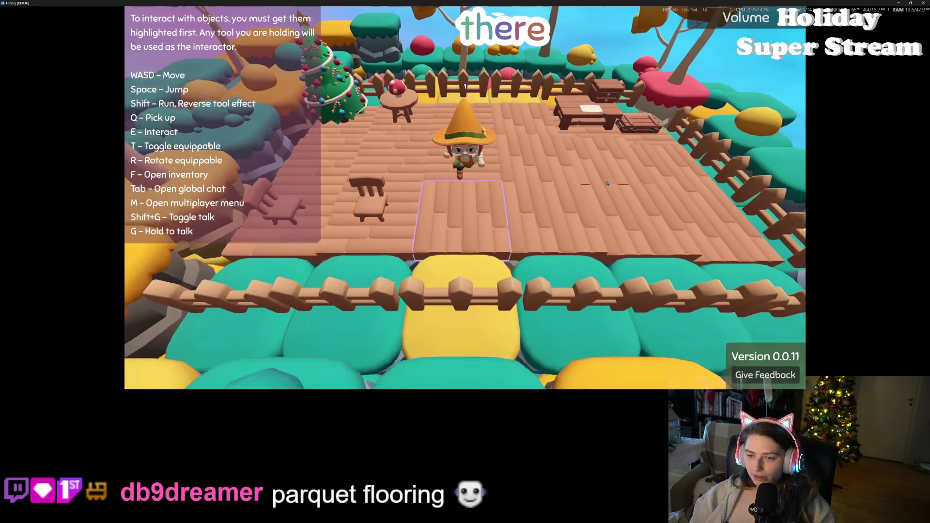
pyautogui.press('w')
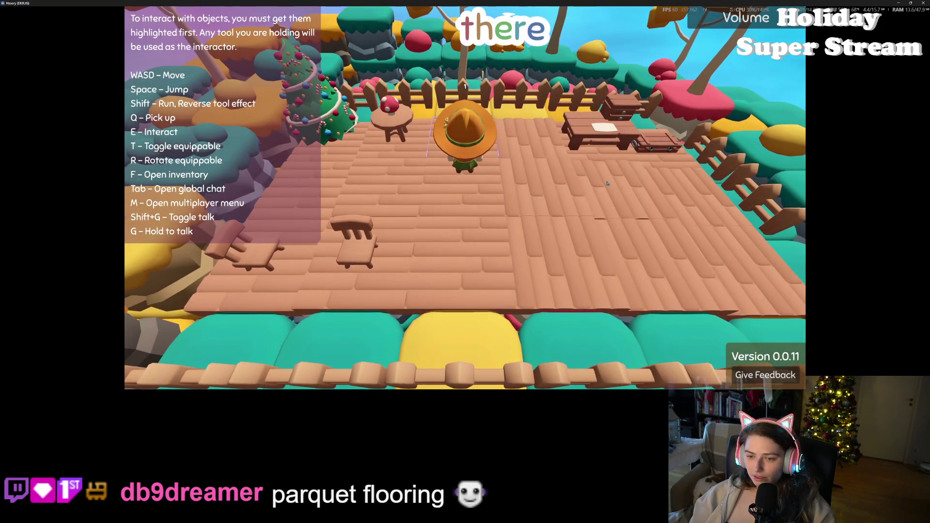
pyautogui.press('s')
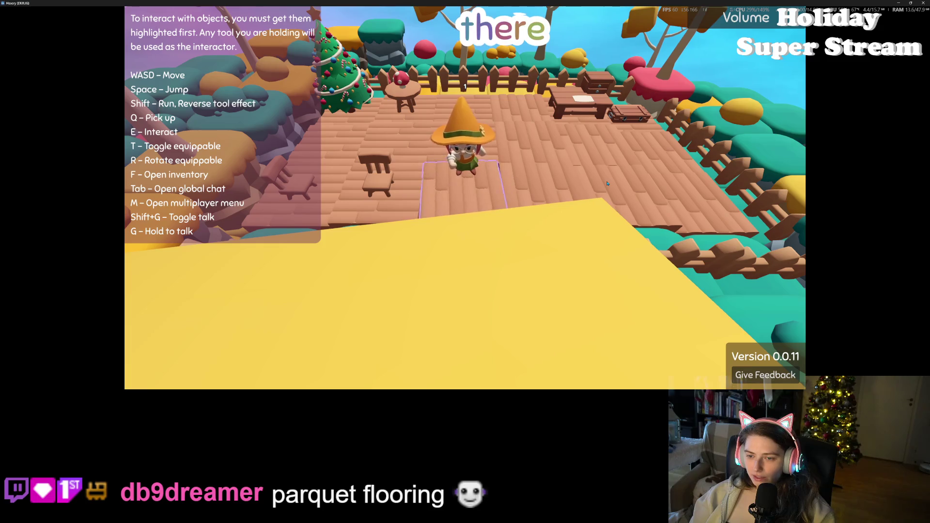
pyautogui.press('w')
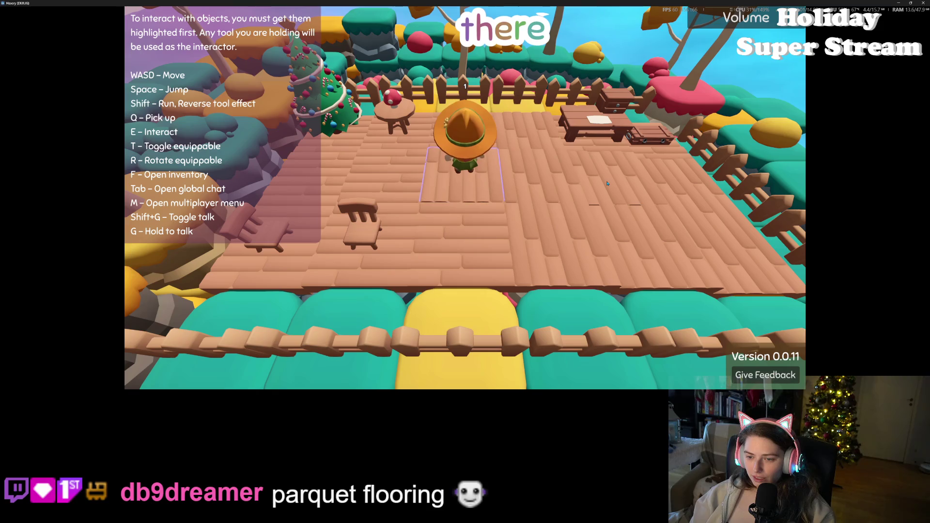
pyautogui.press('w')
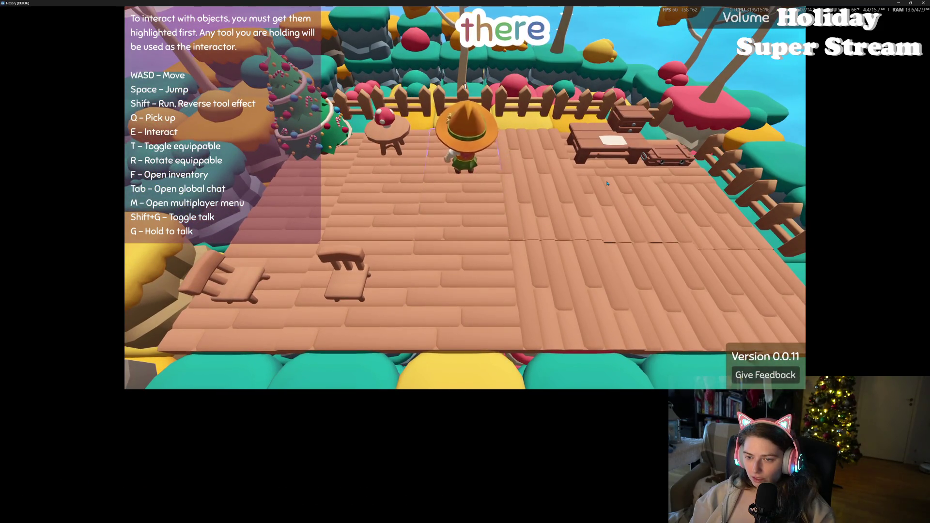
pyautogui.press('s')
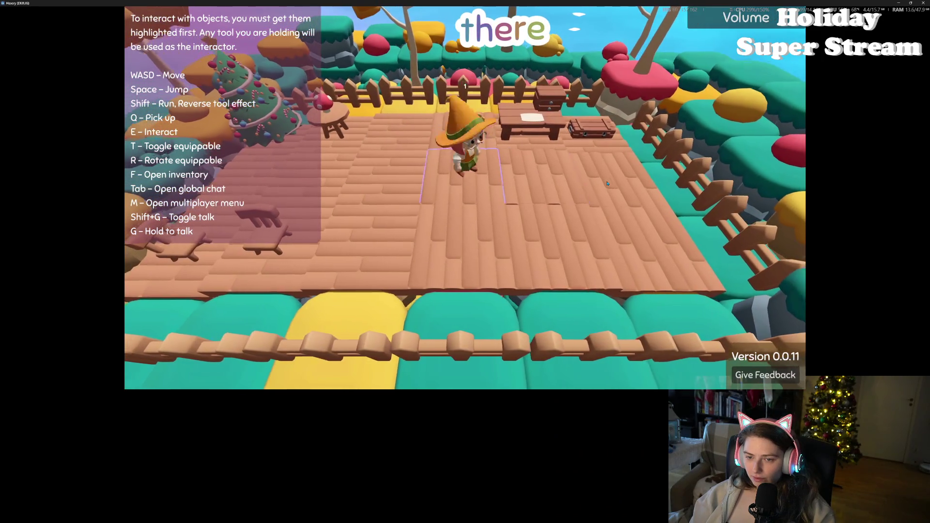
pyautogui.press('w')
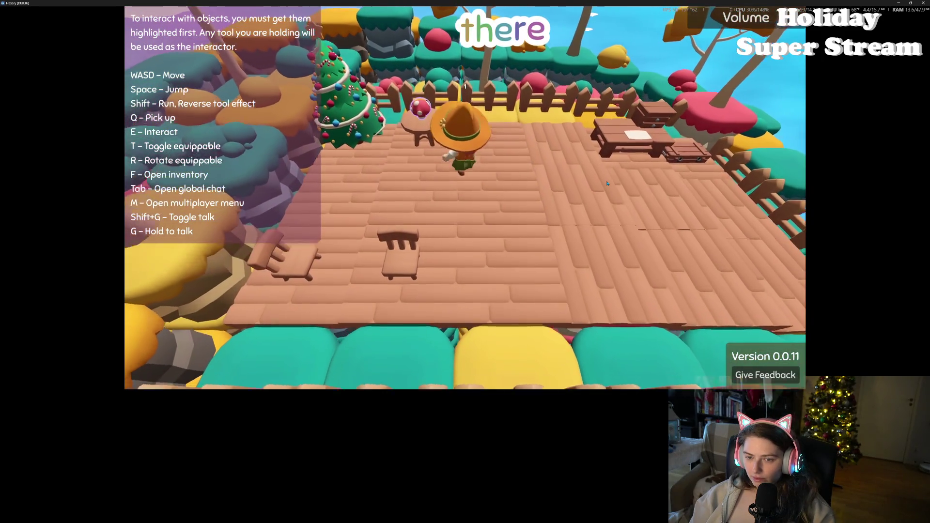
pyautogui.scroll(-8, 607, 183)
pyautogui.press('w')
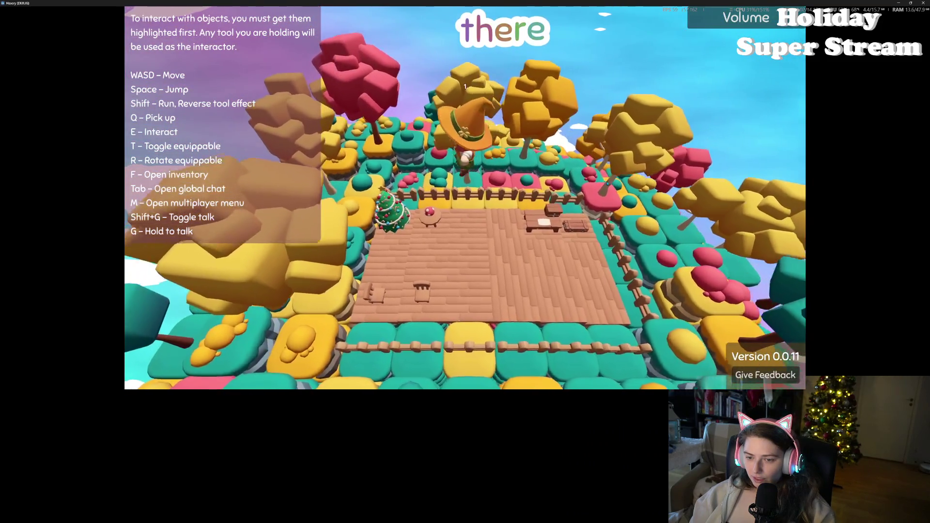
pyautogui.scroll(8, 607, 183)
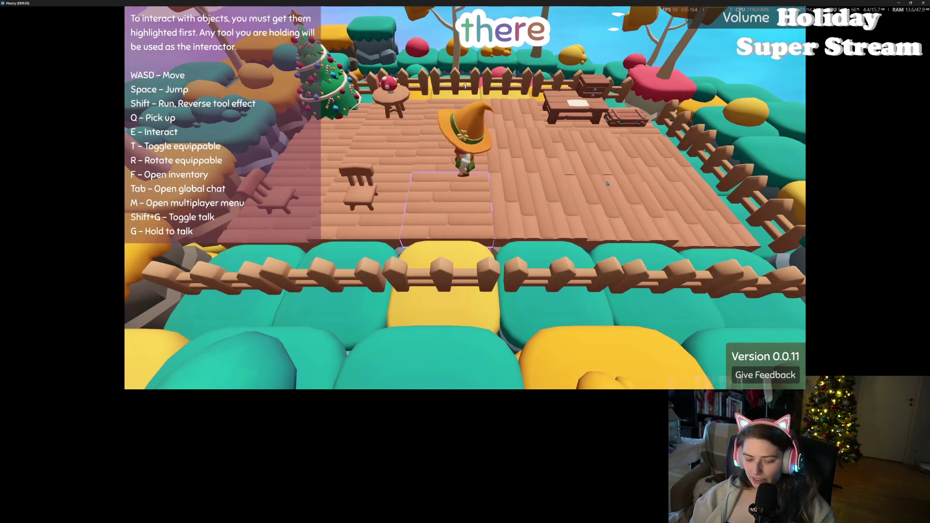
pyautogui.press('w')
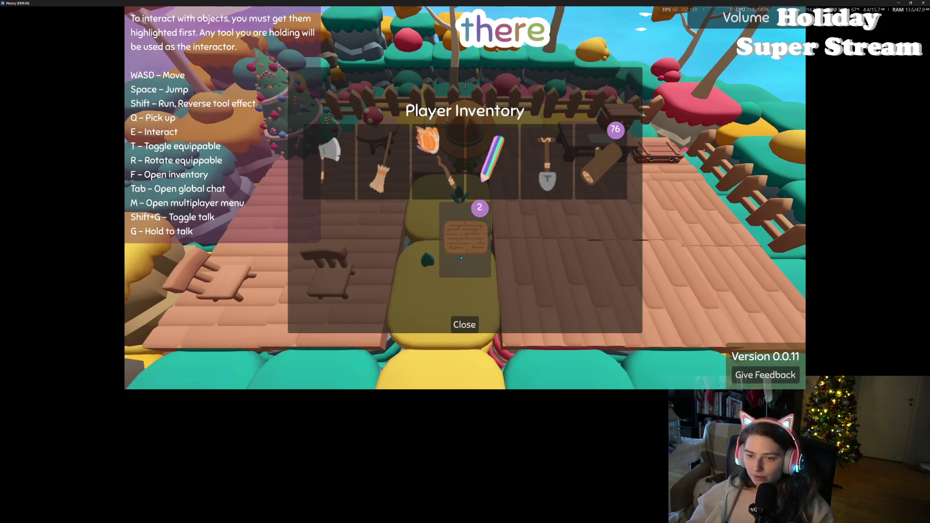
# Take the floor plank item out of the Player Inventory onto the deck
pyautogui.click(468, 325)
pyautogui.press('s')
pyautogui.press('f')
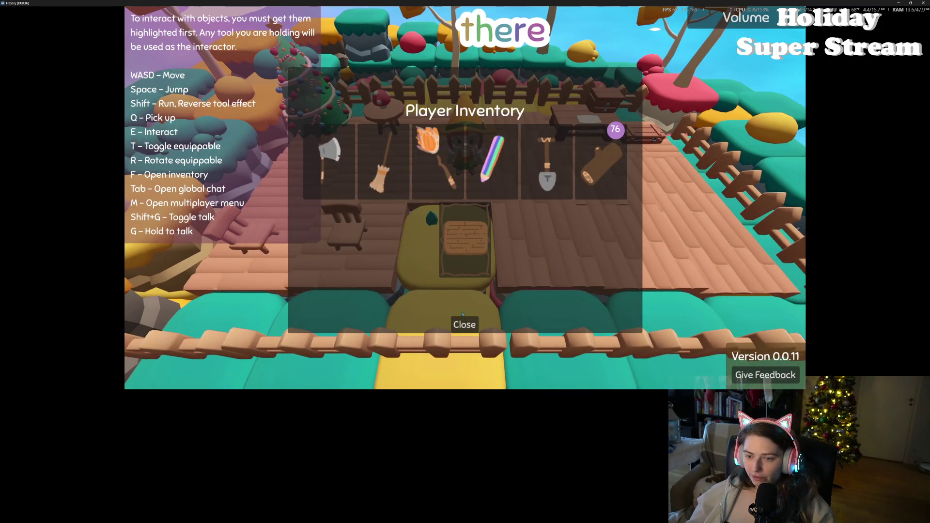
pyautogui.press('s')
pyautogui.click(476, 261)
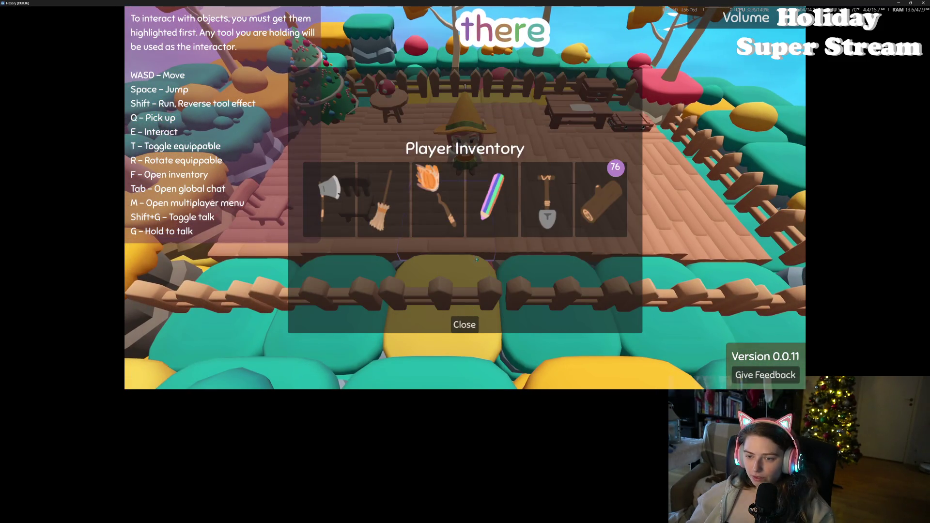
pyautogui.click(469, 328)
# Walk left to the chairs and take a chair out of the inventory
pyautogui.press('a')
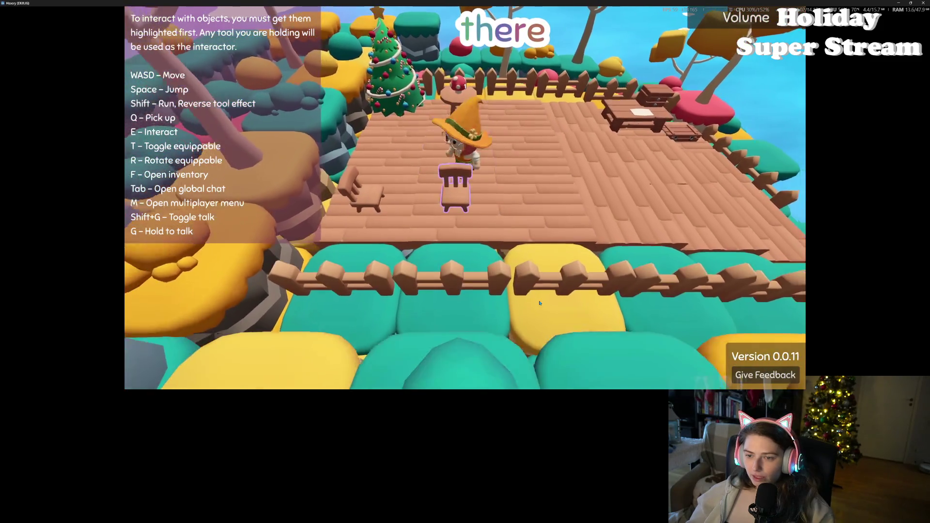
pyautogui.press('a')
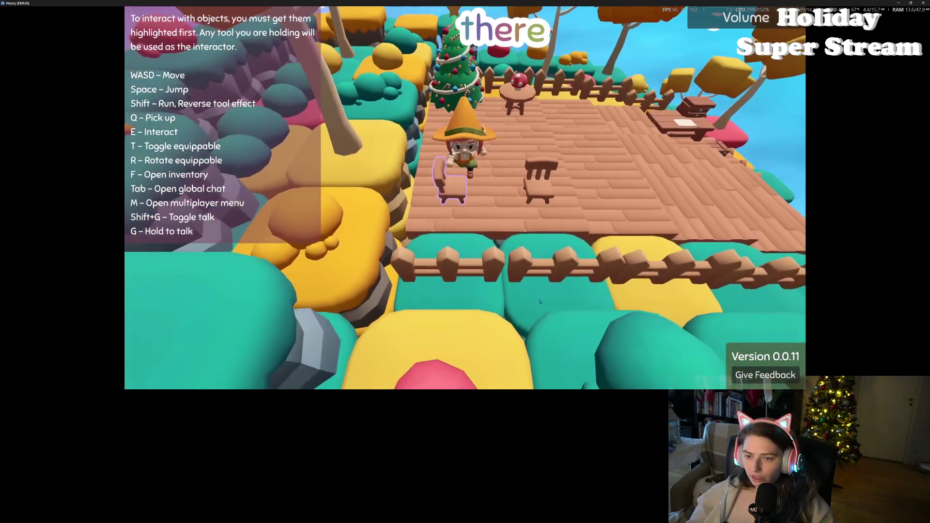
pyautogui.moveTo(540, 301); pyautogui.dragTo(441, 265)
pyautogui.press('f')
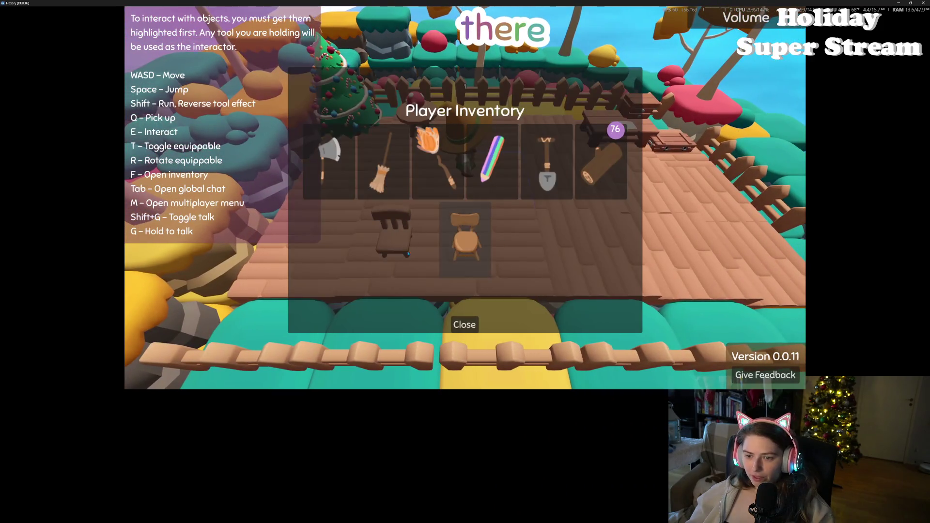
pyautogui.click(479, 238)
pyautogui.click(474, 326)
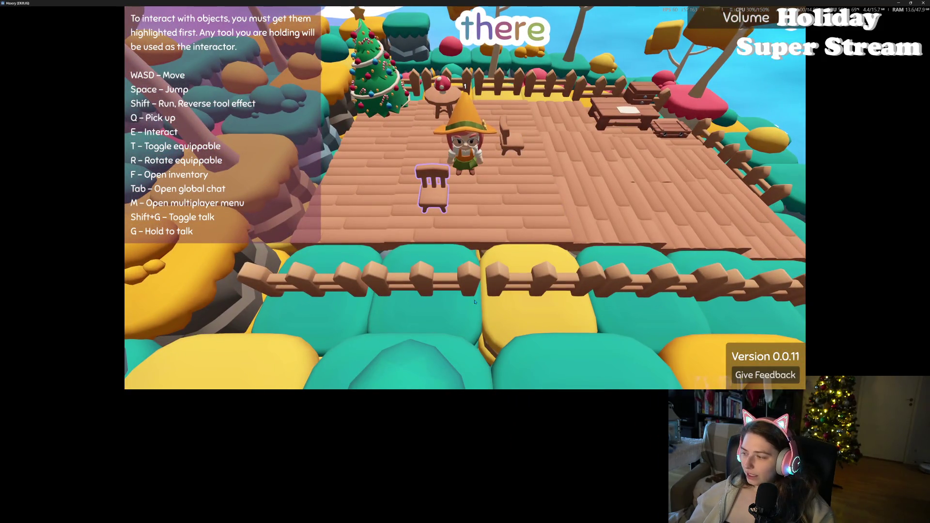
# Walk the witch around and off the deck to test the placement, then close the game
pyautogui.press('w')
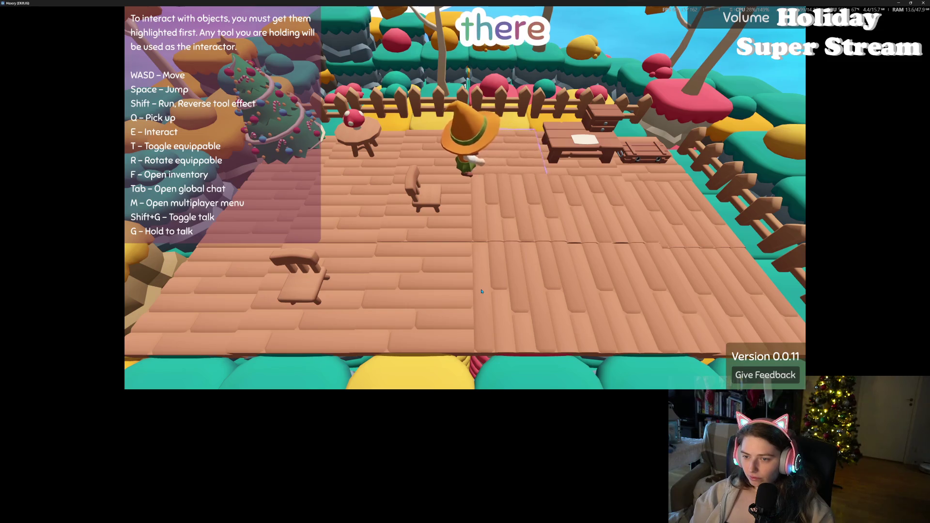
pyautogui.press('a')
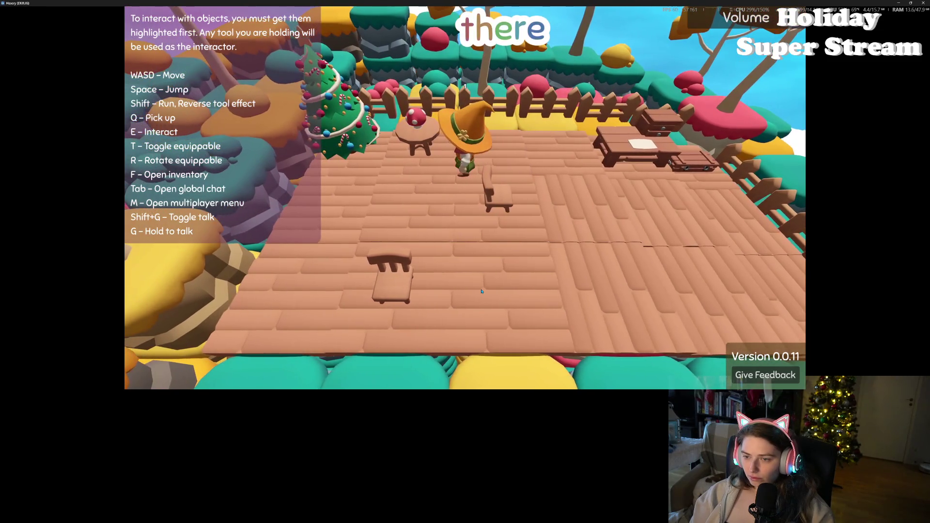
pyautogui.press('d')
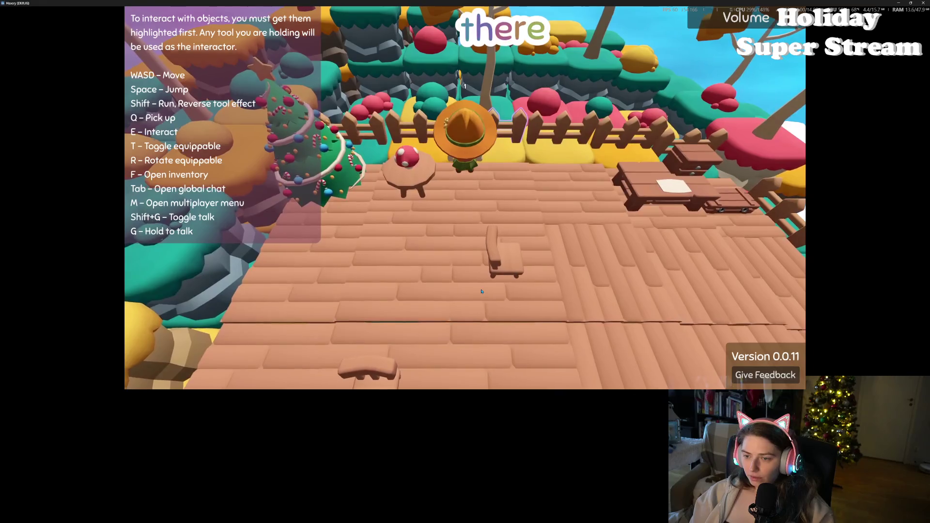
pyautogui.press('s')
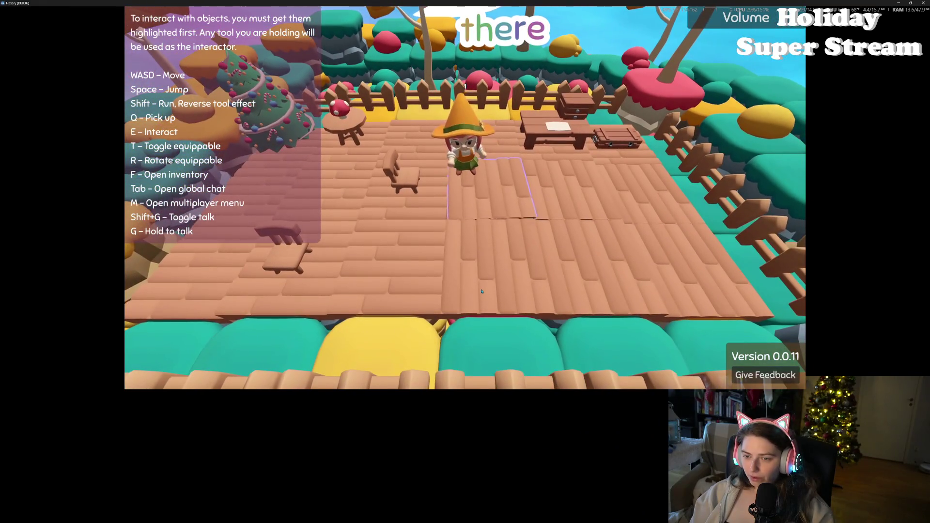
pyautogui.press('w')
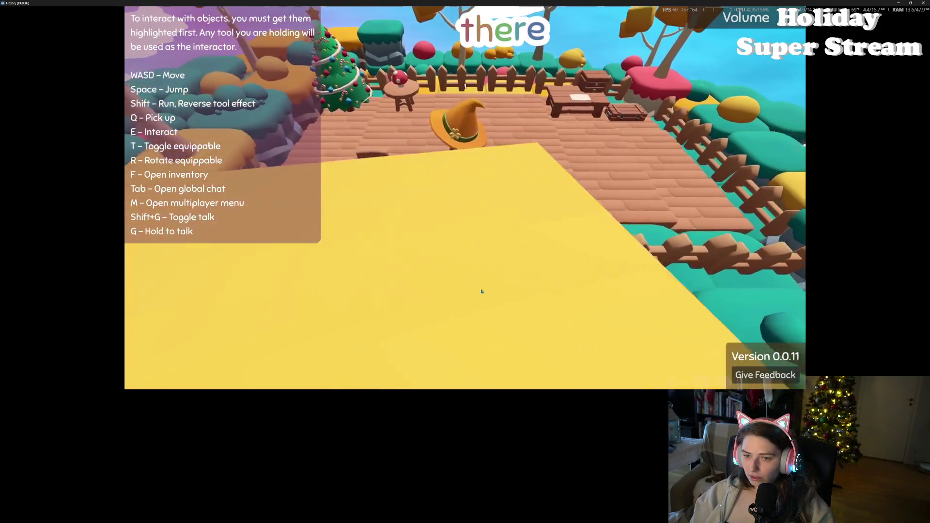
pyautogui.press('w')
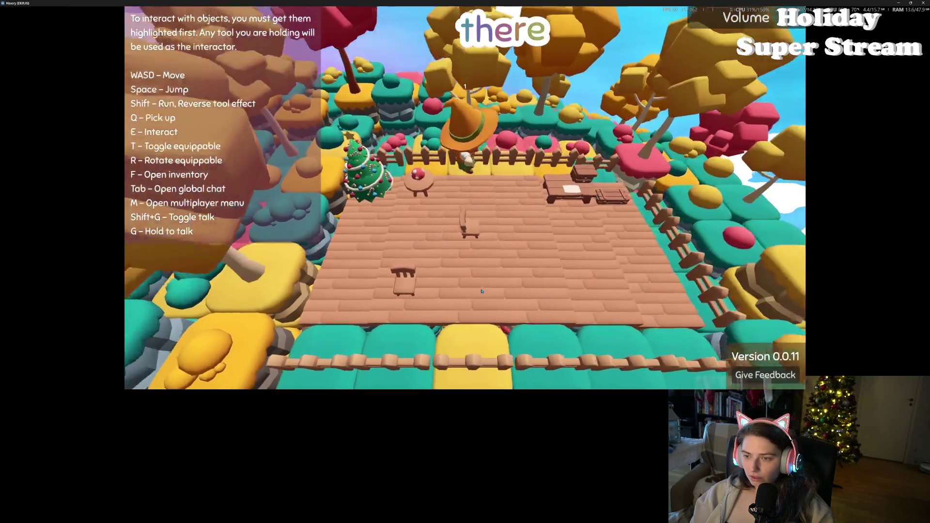
pyautogui.press('s')
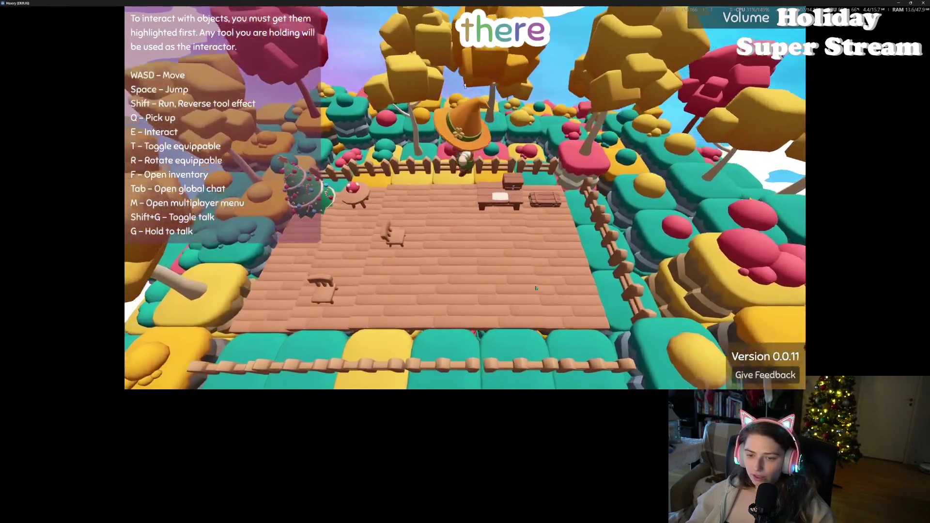
pyautogui.press('w')
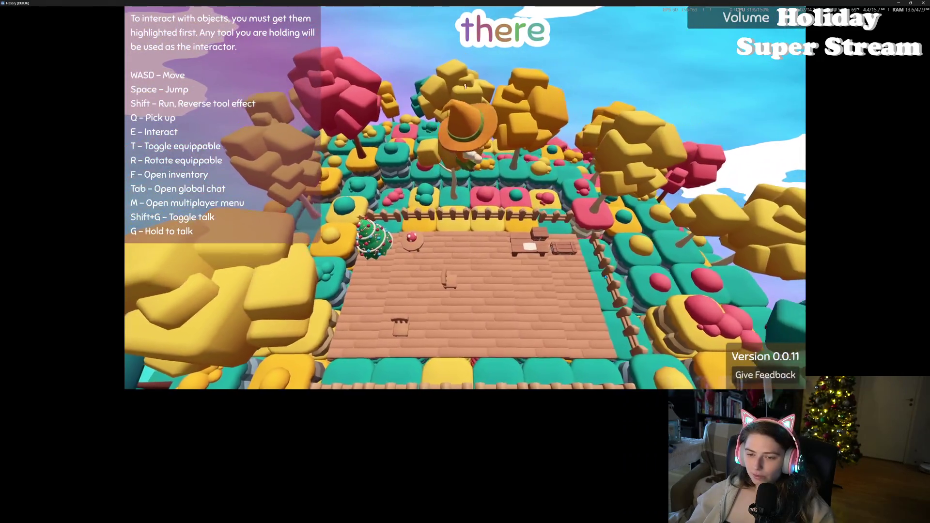
pyautogui.press('s')
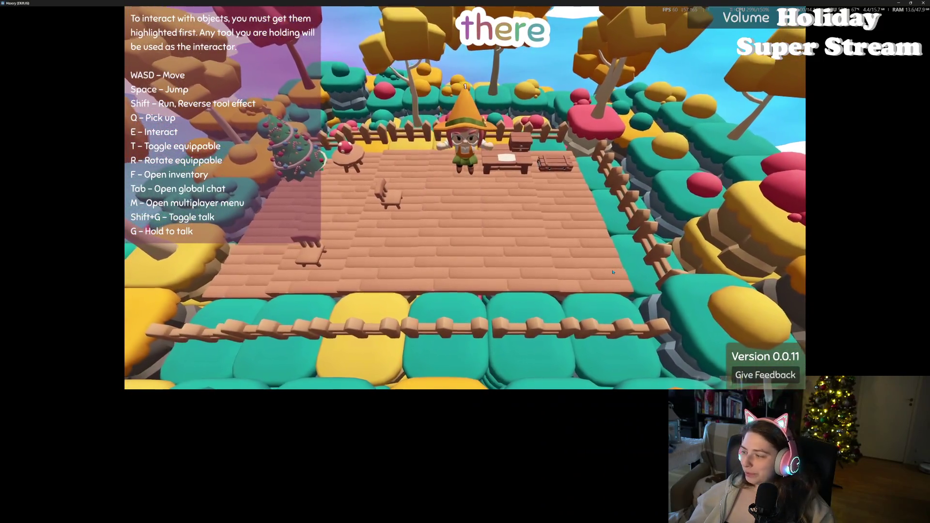
pyautogui.press('s')
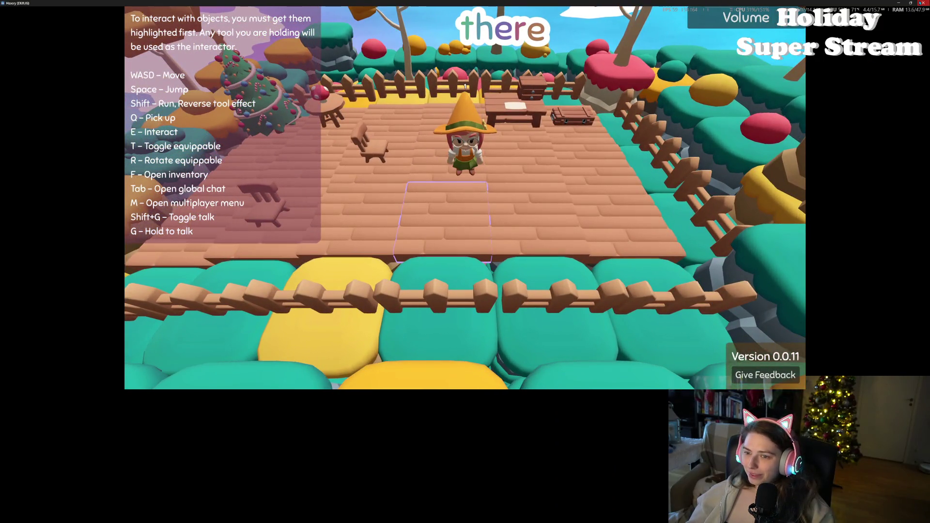
pyautogui.click(922, 3)
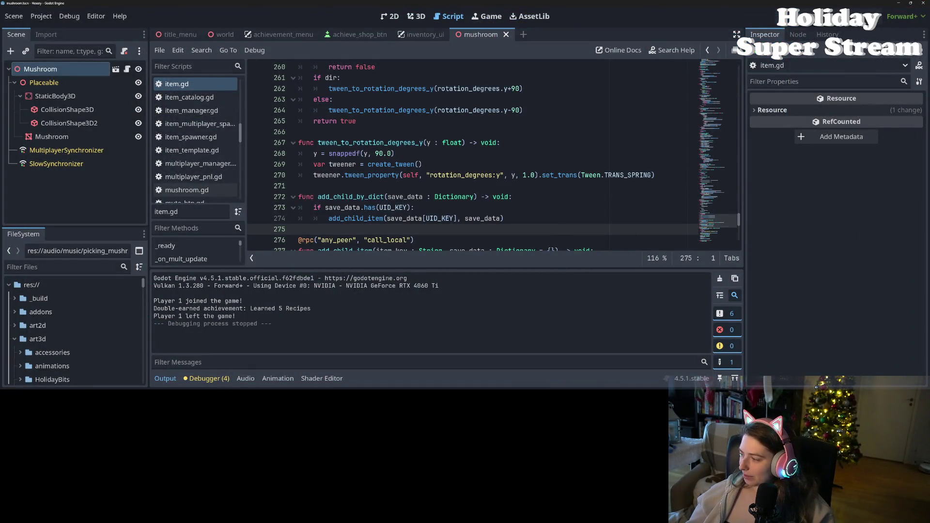
# Exclude default_bus_layout.tres, then review the item.gd, player_input.gd, player_movement.gd and project.godot diffs
pyautogui.hotkey('alt', 'Tab')
pyautogui.click(490, 123)
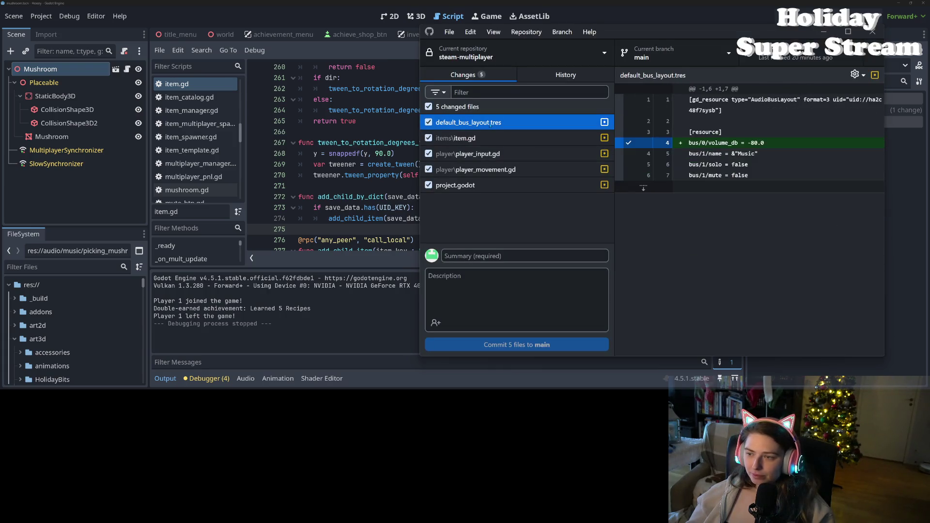
pyautogui.click(429, 123)
pyautogui.click(465, 138)
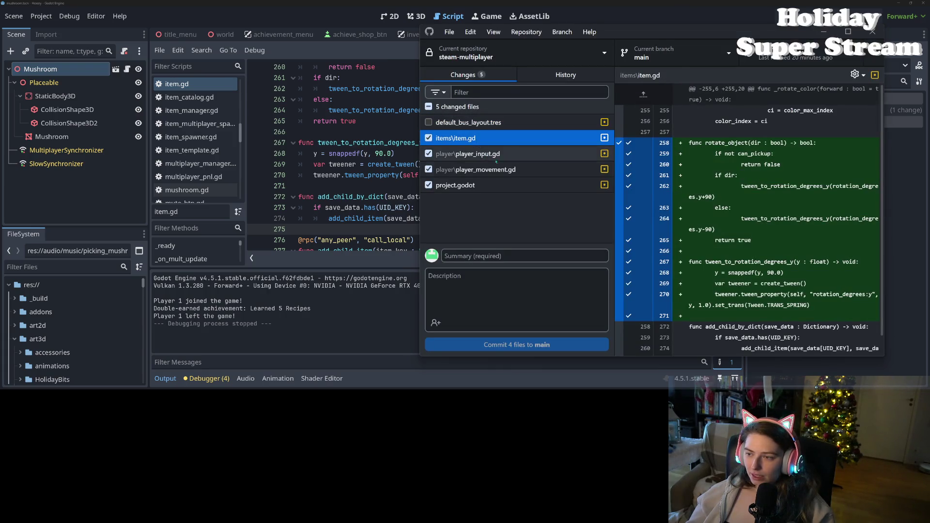
pyautogui.click(493, 154)
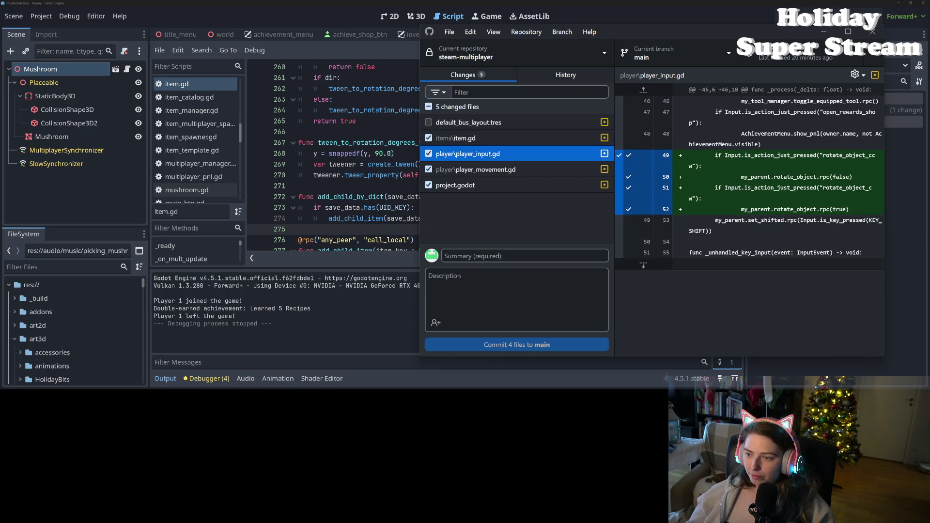
pyautogui.click(490, 170)
pyautogui.click(491, 189)
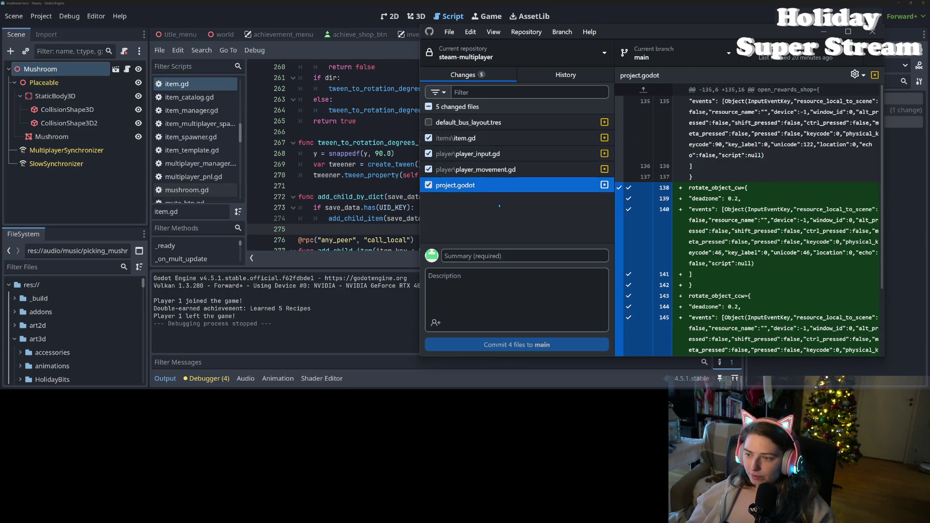
# Enter the commit summary 'adds ability to rotate objec's placed'
pyautogui.scroll(-3, 663, 290)
pyautogui.click(522, 257)
pyautogui.write('add')
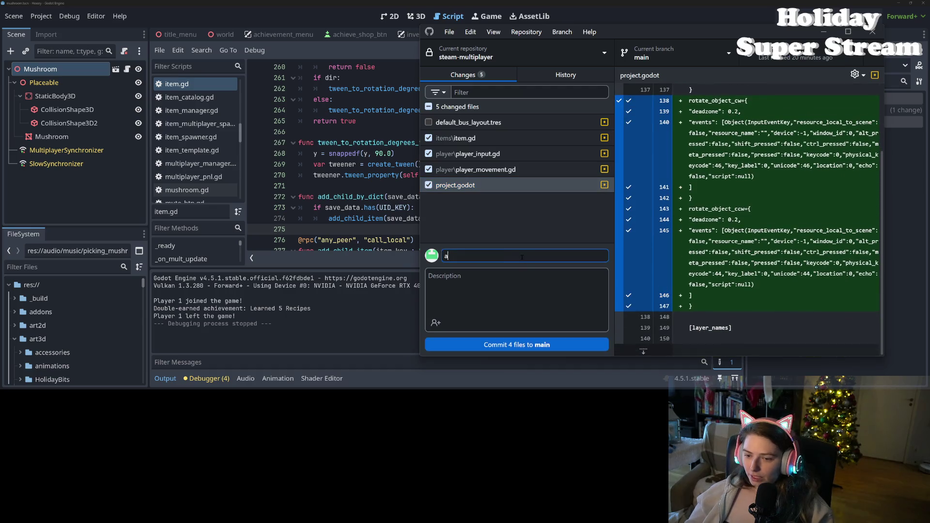
pyautogui.write('s ab')
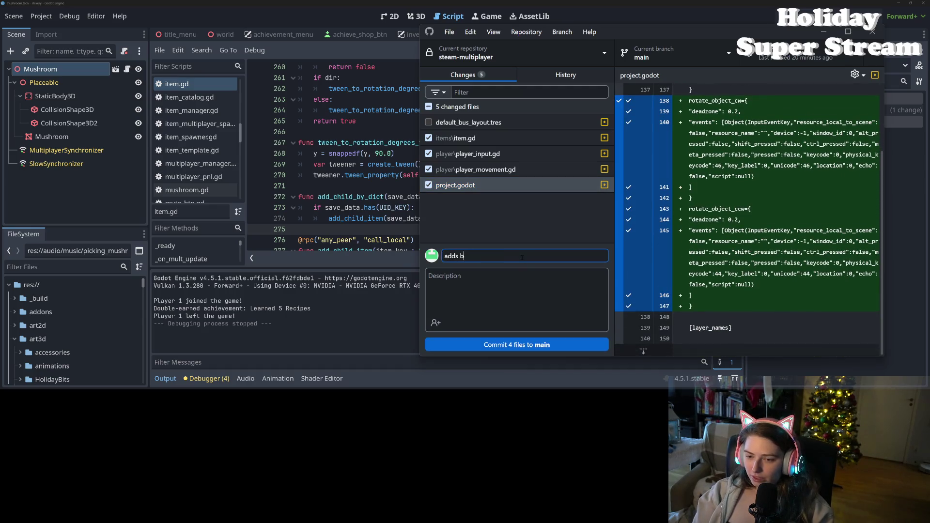
pyautogui.write('ility to rotat')
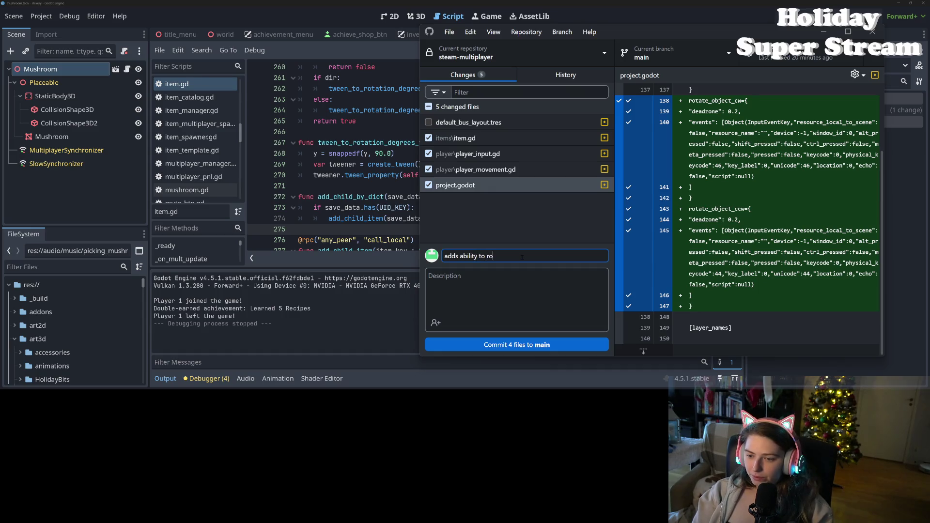
pyautogui.write("e objec's")
pyautogui.write(' placed')
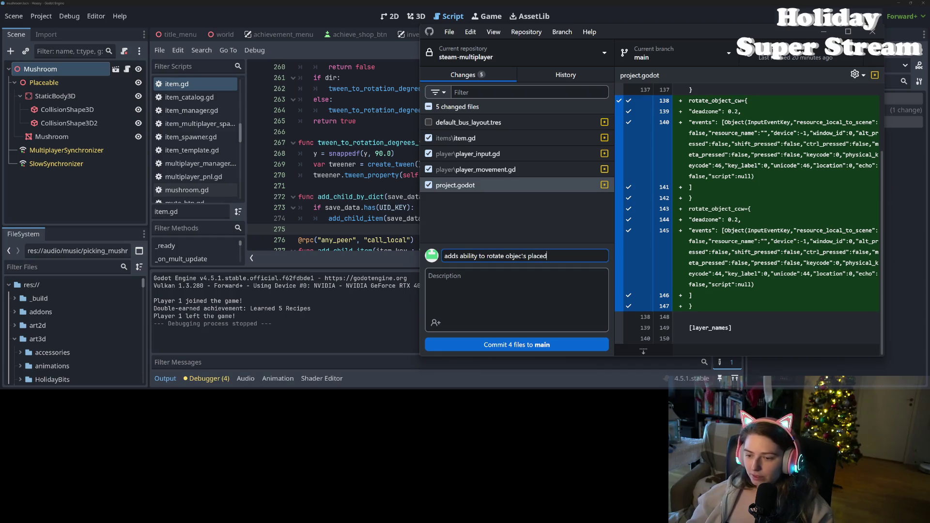
# Commit the four checked files to main and switch back to Godot
pyautogui.hotkey('ctrl', 'Return')
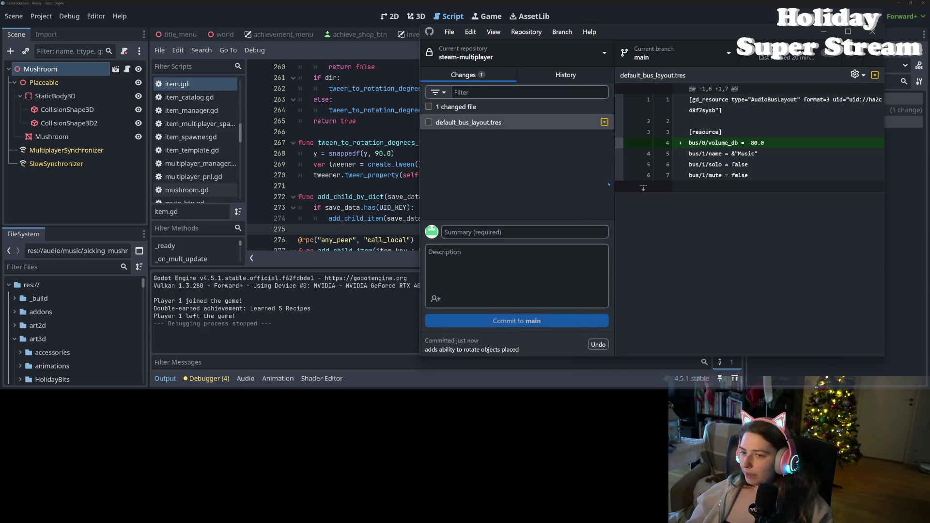
pyautogui.hotkey('alt', 'Tab')
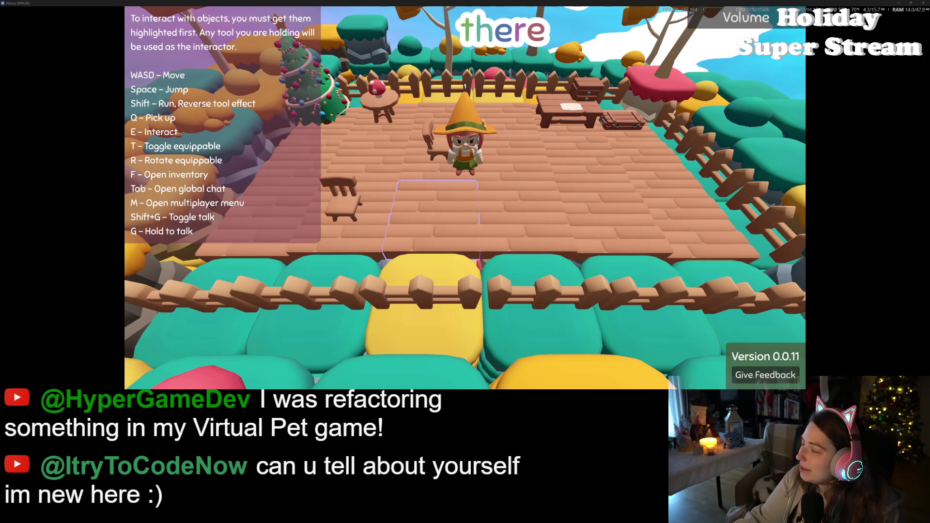
# Walk the character right and forward onto the fenced wooden plot, adjusting the zoom
pyautogui.scroll(-5, 779, 141)
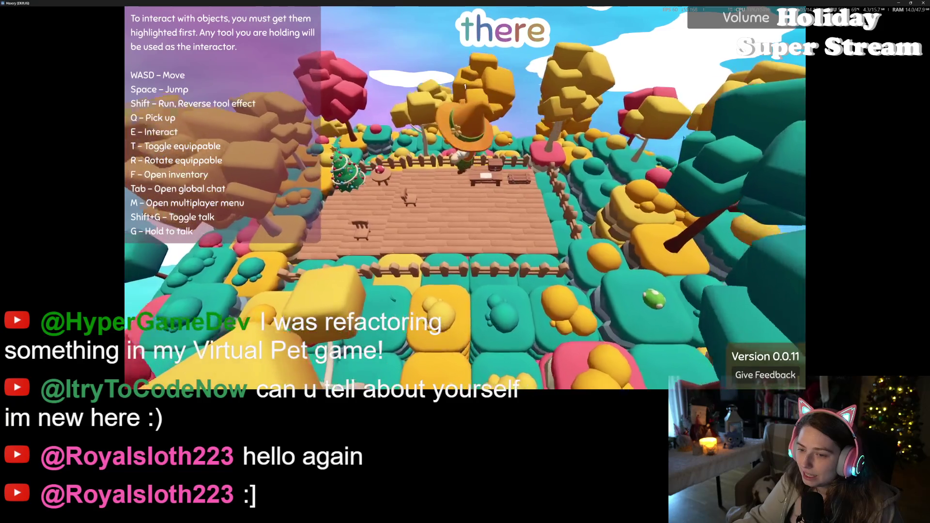
pyautogui.scroll(5, 684, 139)
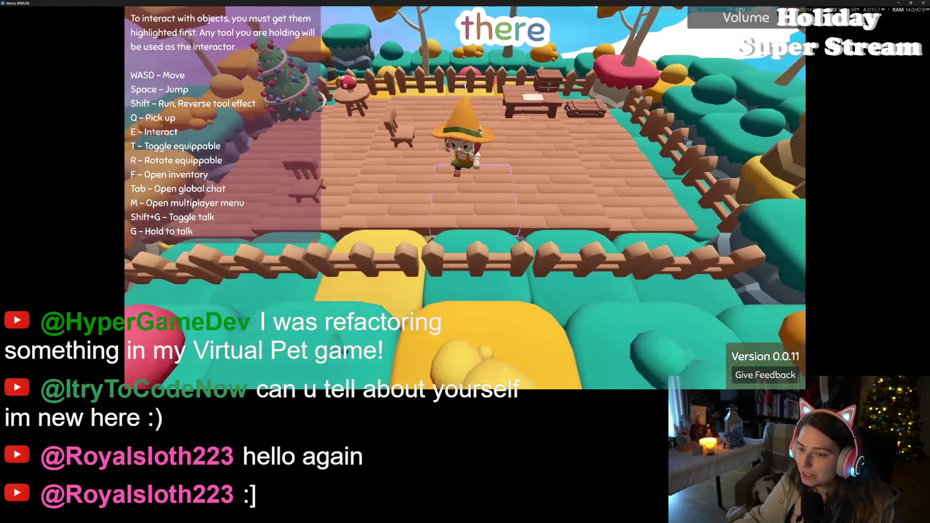
pyautogui.scroll(5, 683, 138)
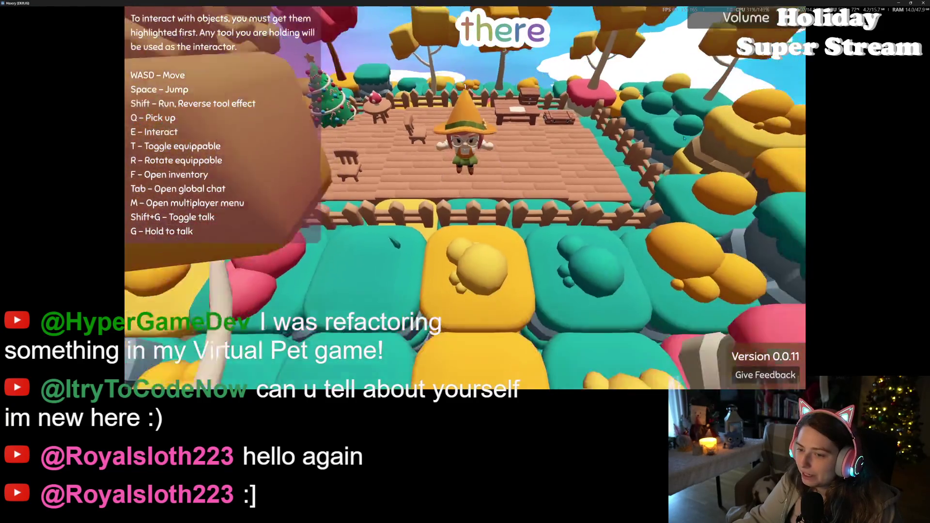
pyautogui.scroll(3, 684, 139)
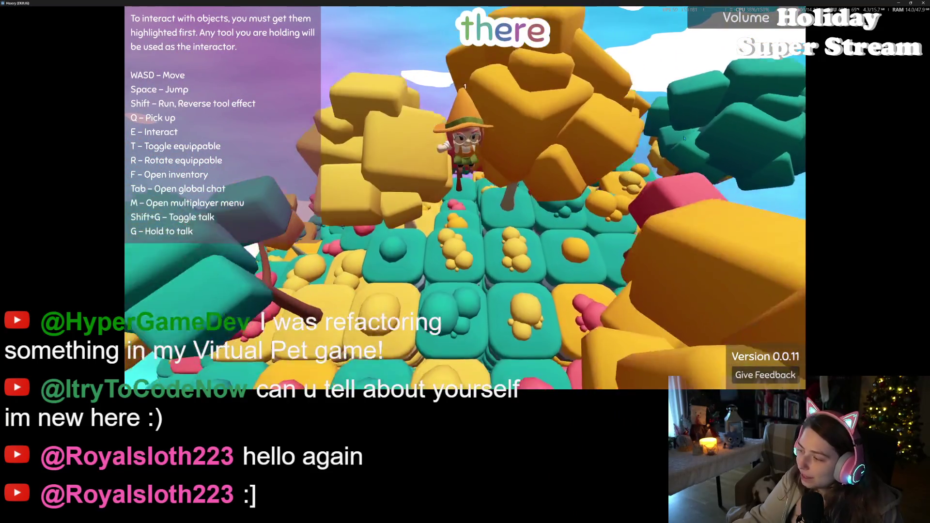
pyautogui.press('d')
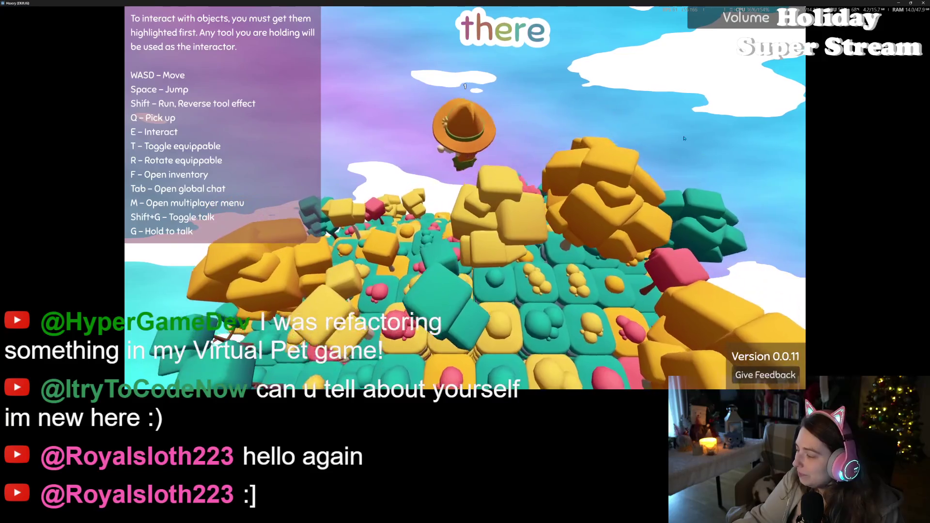
pyautogui.press('w')
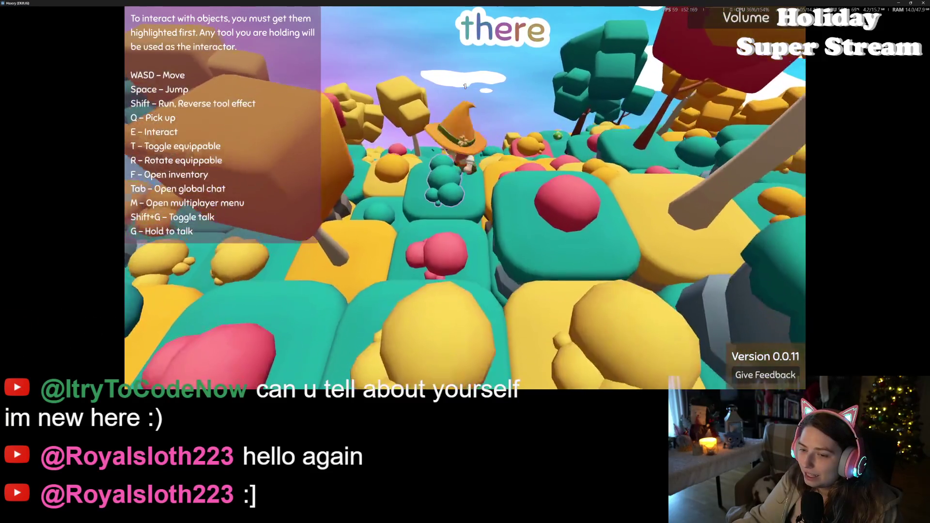
pyautogui.scroll(-3, 684, 139)
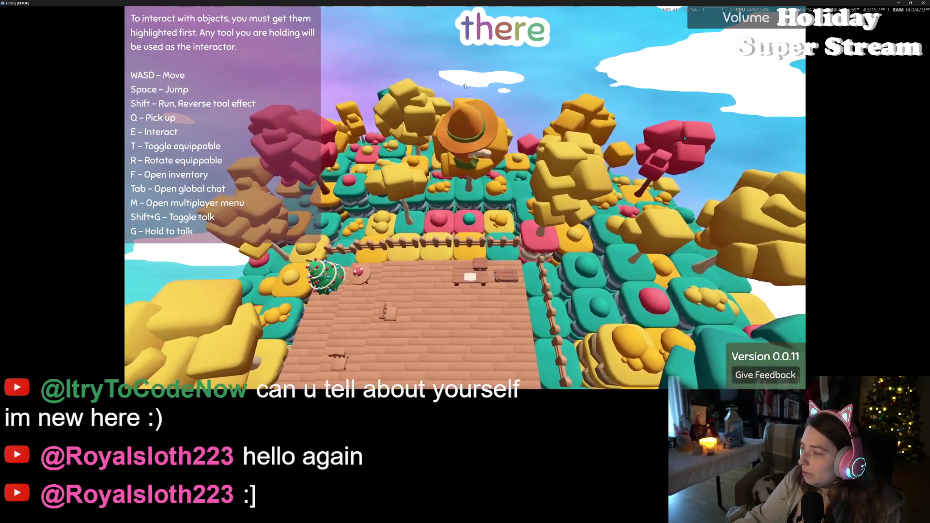
pyautogui.press('s')
pyautogui.scroll(3, 684, 138)
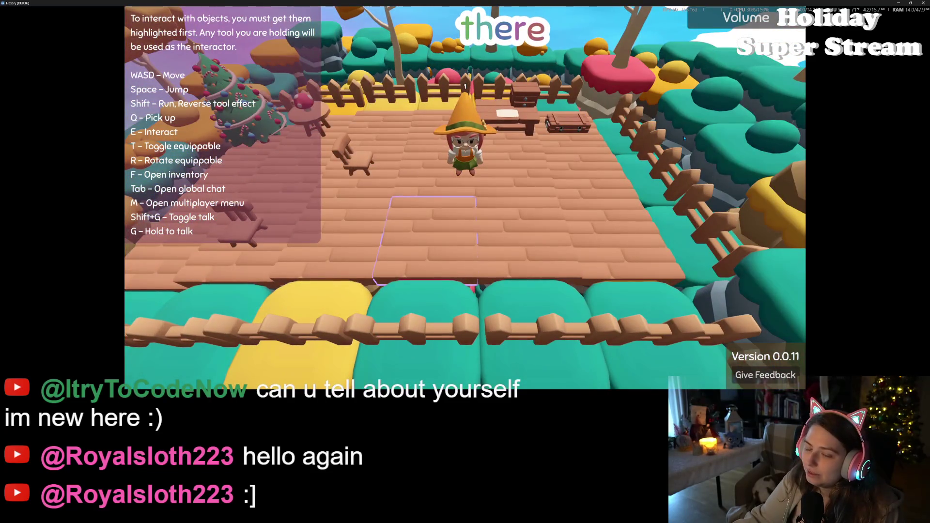
pyautogui.scroll(-5, 684, 139)
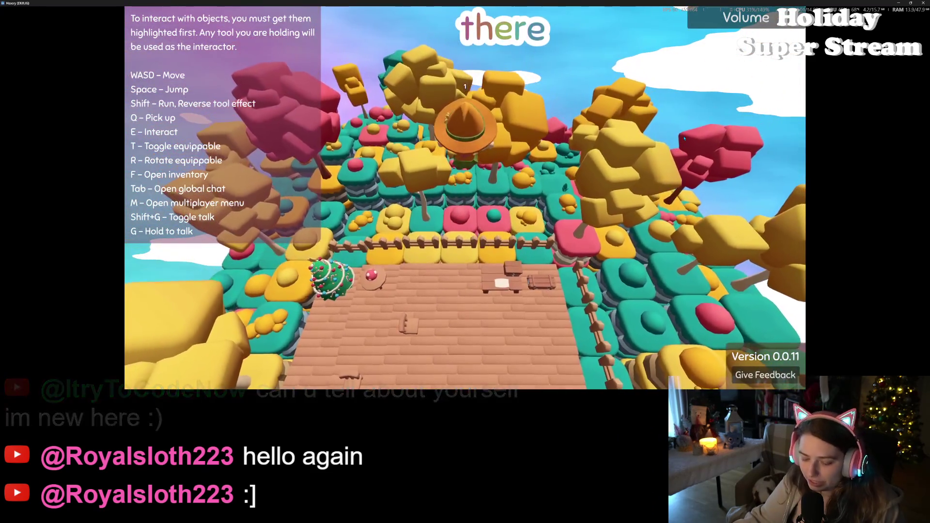
pyautogui.scroll(5, 684, 139)
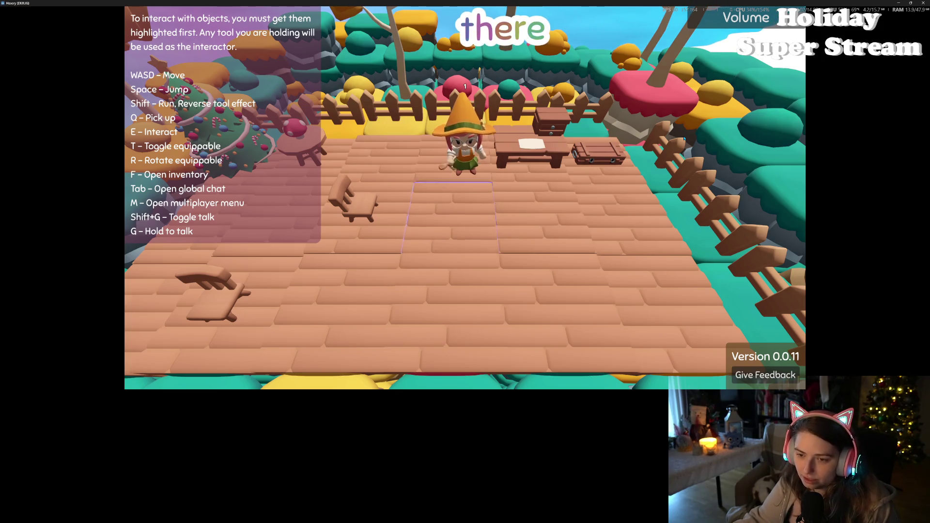
# Use the tool on the outlined floor tiles and rotate the nearby chair to face forward
pyautogui.press('e')
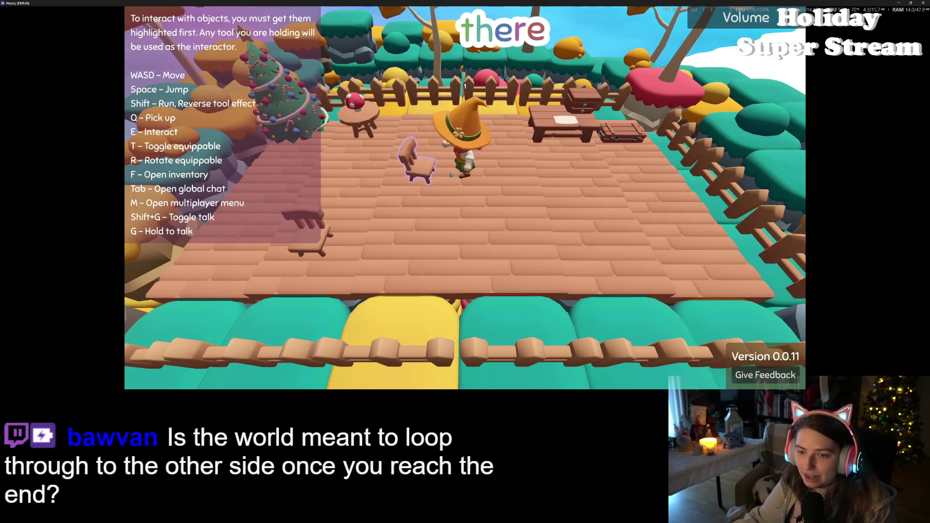
pyautogui.press('r')
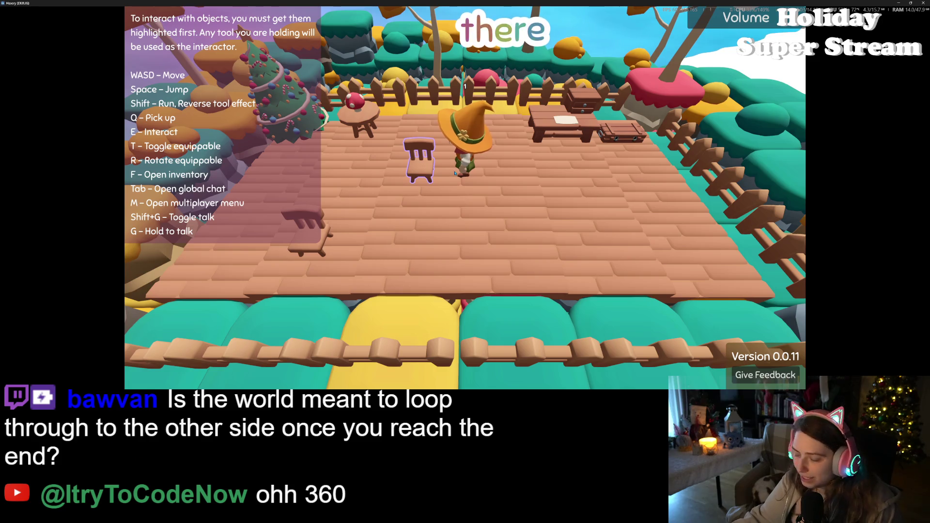
pyautogui.scroll(-5, 453, 173)
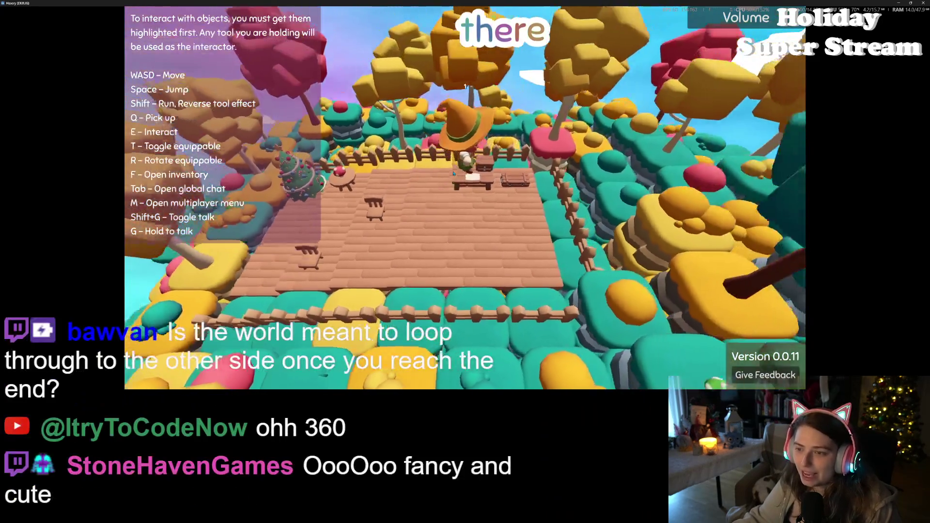
pyautogui.scroll(5, 453, 174)
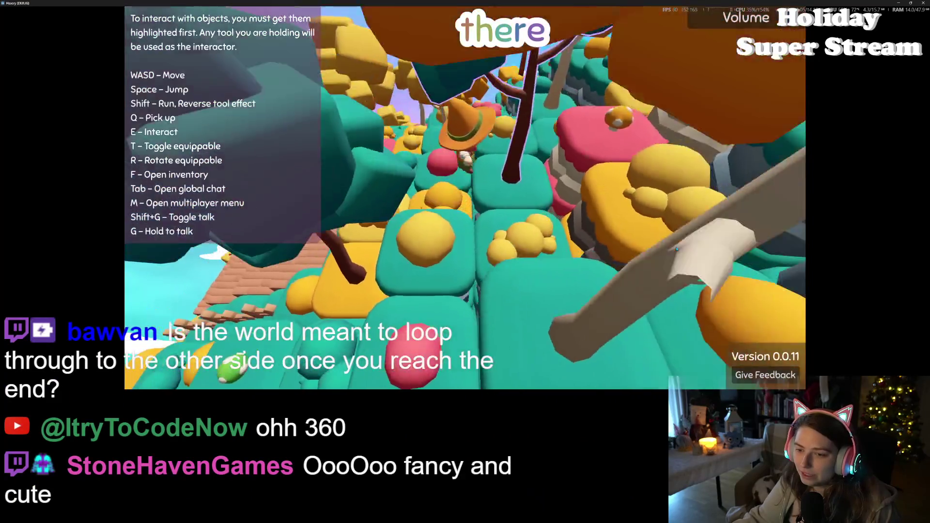
pyautogui.scroll(-3, 688, 252)
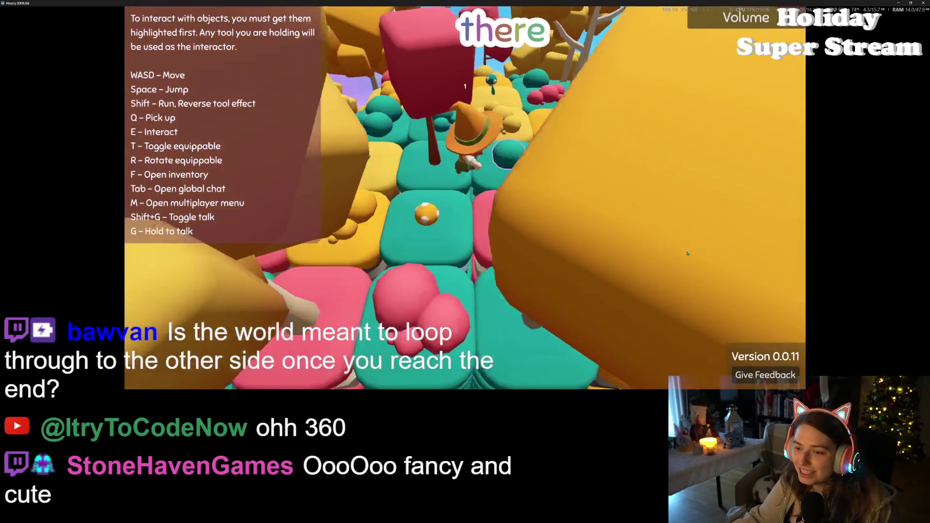
pyautogui.scroll(4, 685, 253)
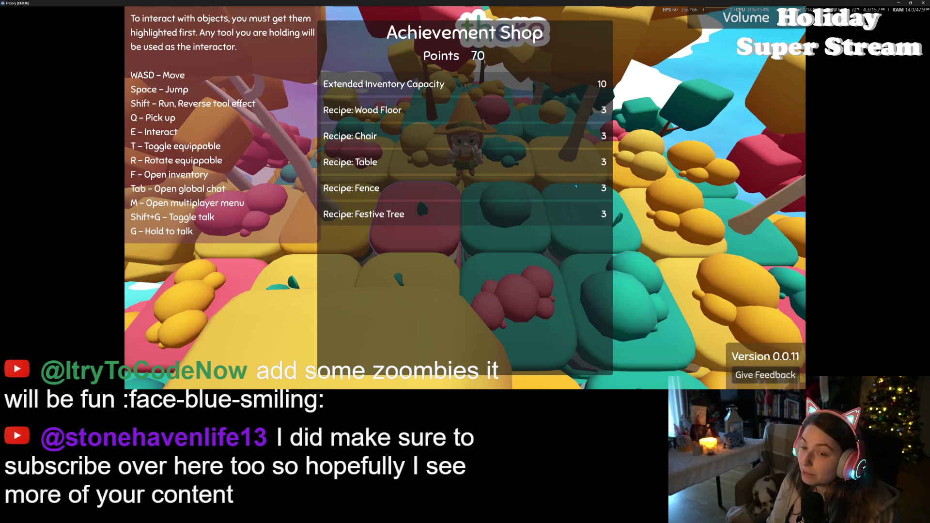
# Close the Achievement Shop, toggle global chat, and walk the witch right toward the table
pyautogui.press('Escape')
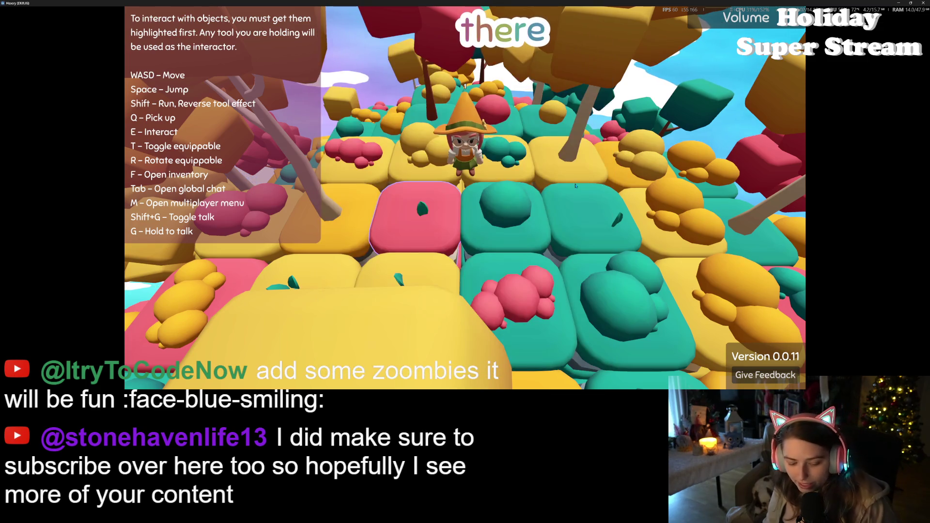
pyautogui.press('Tab')
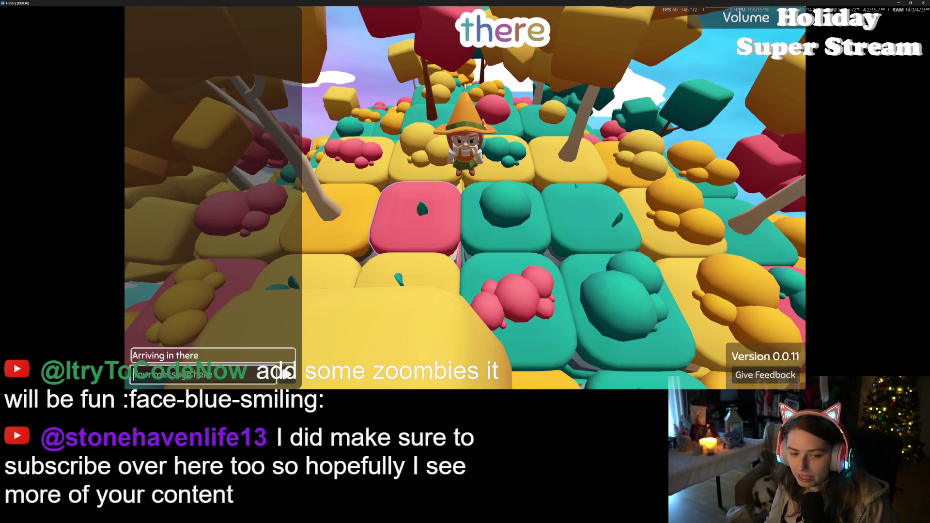
pyautogui.press('Tab')
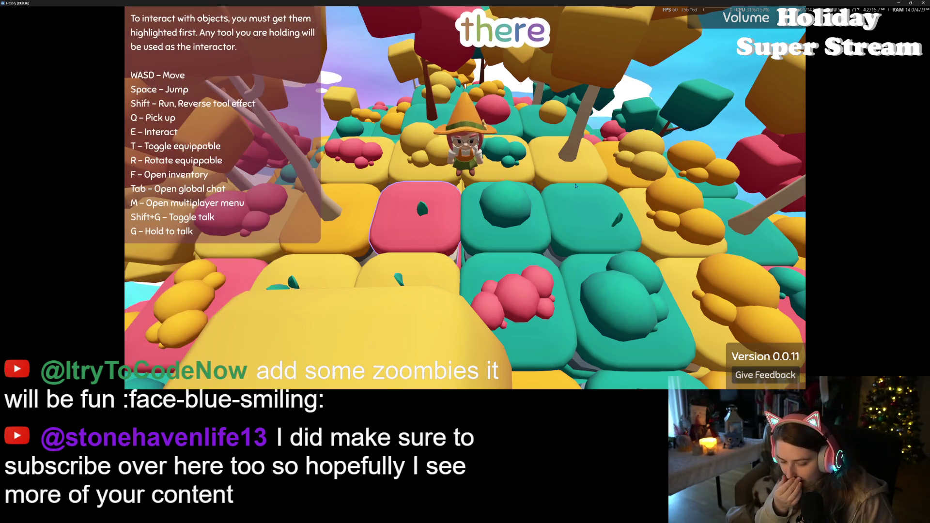
pyautogui.scroll(-10, 575, 185)
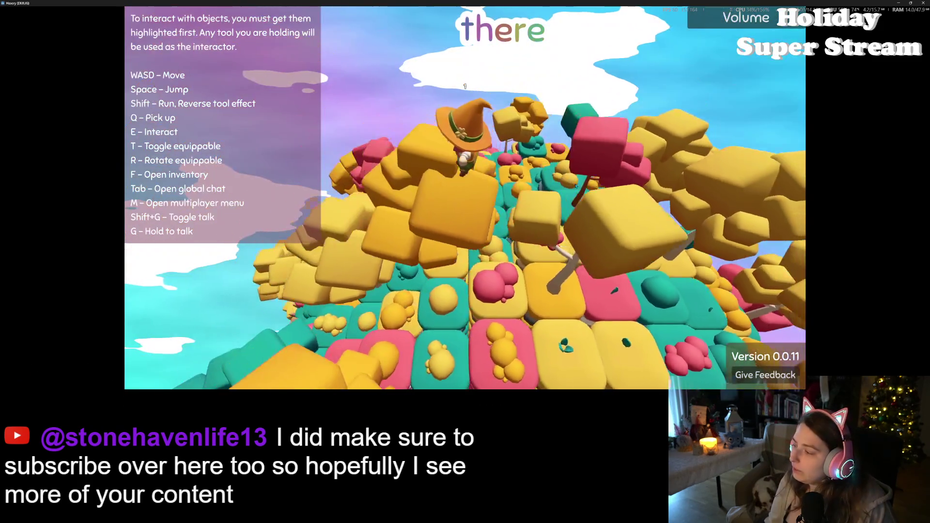
pyautogui.scroll(10, 576, 186)
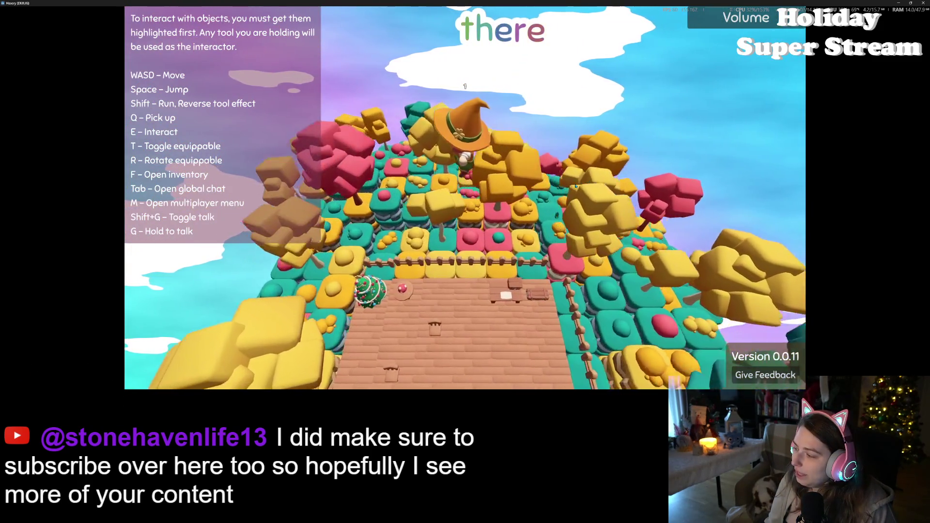
pyautogui.press('d')
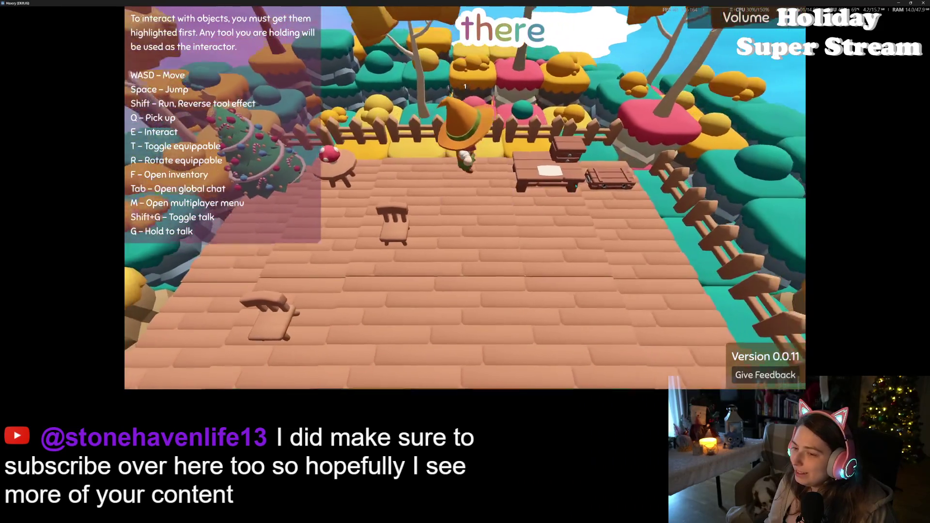
pyautogui.scroll(-3, 575, 186)
pyautogui.scroll(4, 576, 185)
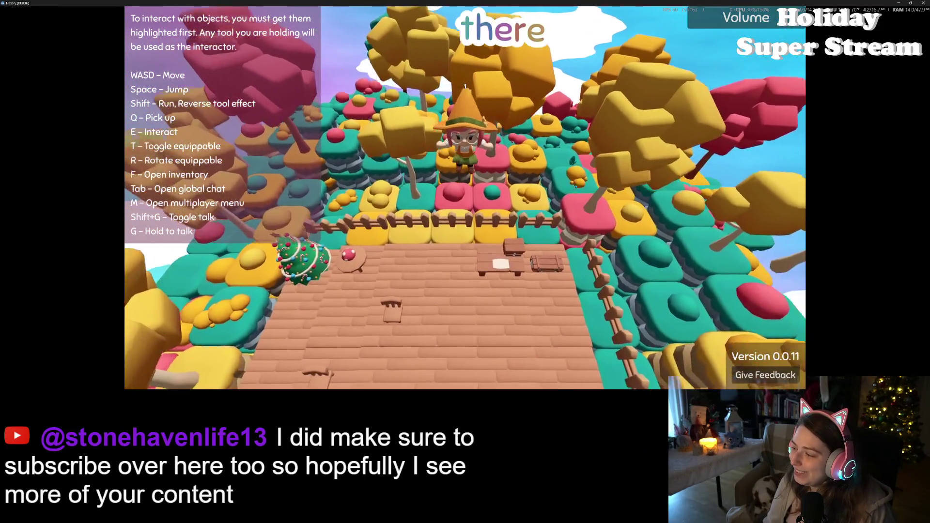
pyautogui.scroll(2, 576, 186)
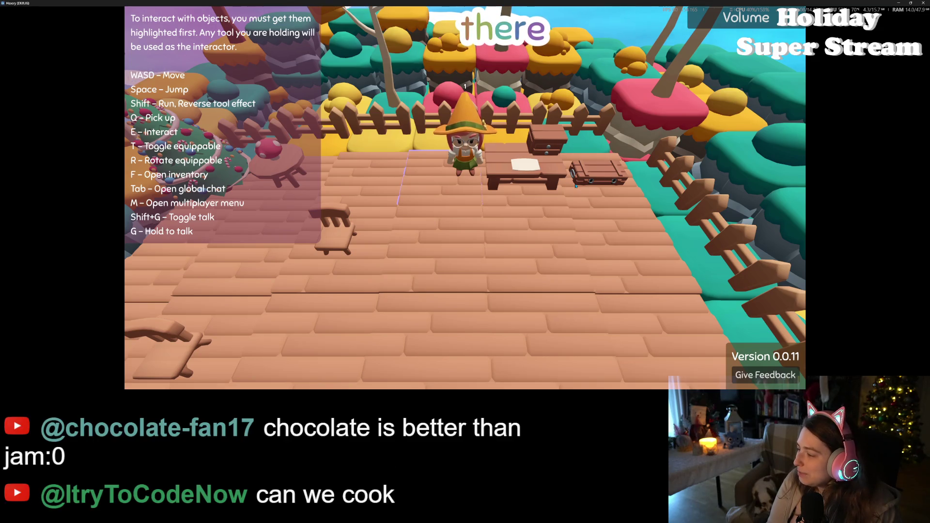
# Pick up the table in front of the witch and check the Player Inventory
pyautogui.press('w')
pyautogui.press('s')
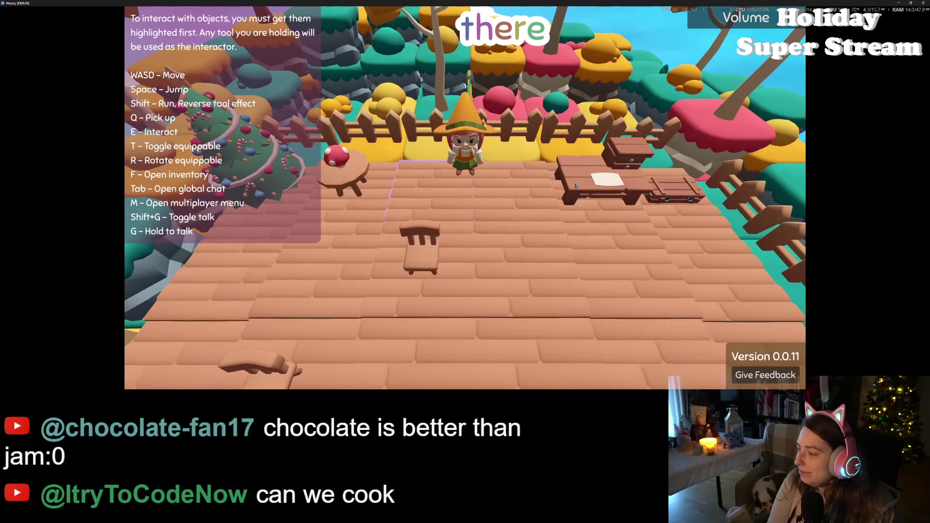
pyautogui.scroll(-5, 575, 186)
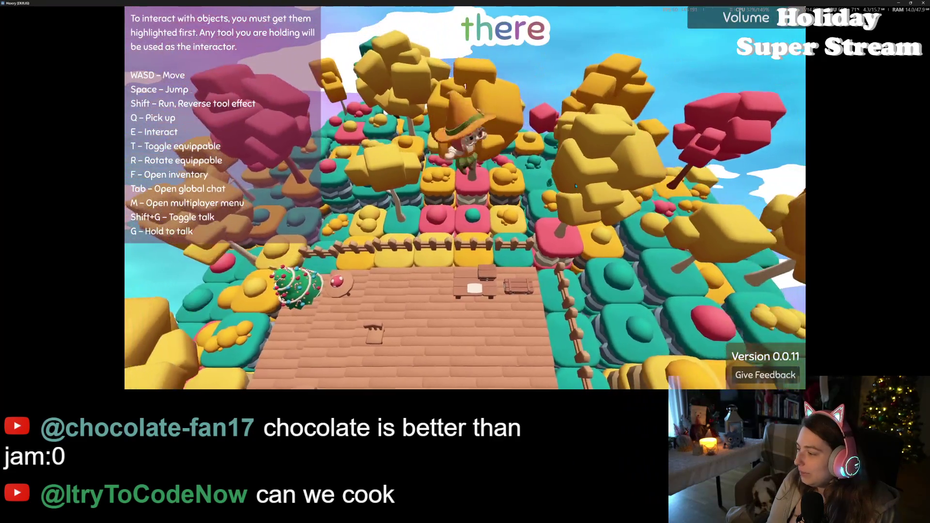
pyautogui.scroll(5, 575, 185)
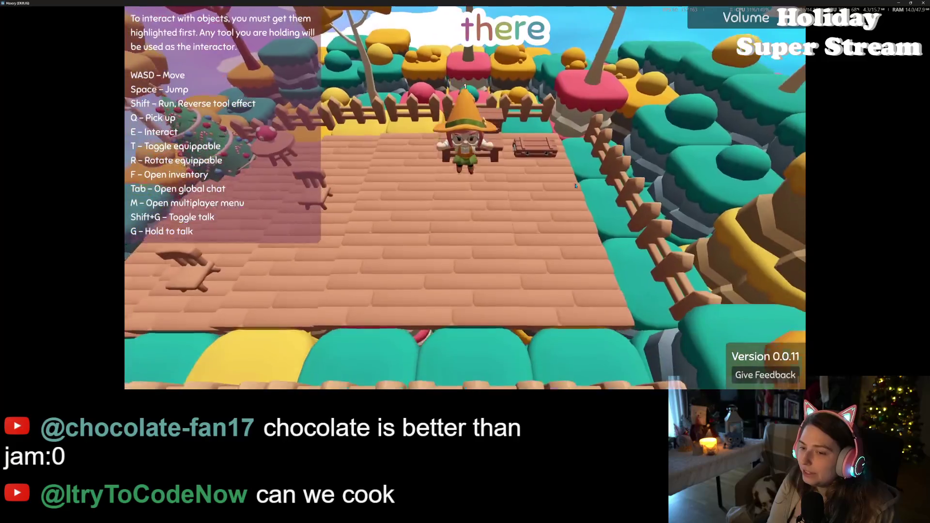
pyautogui.press('q')
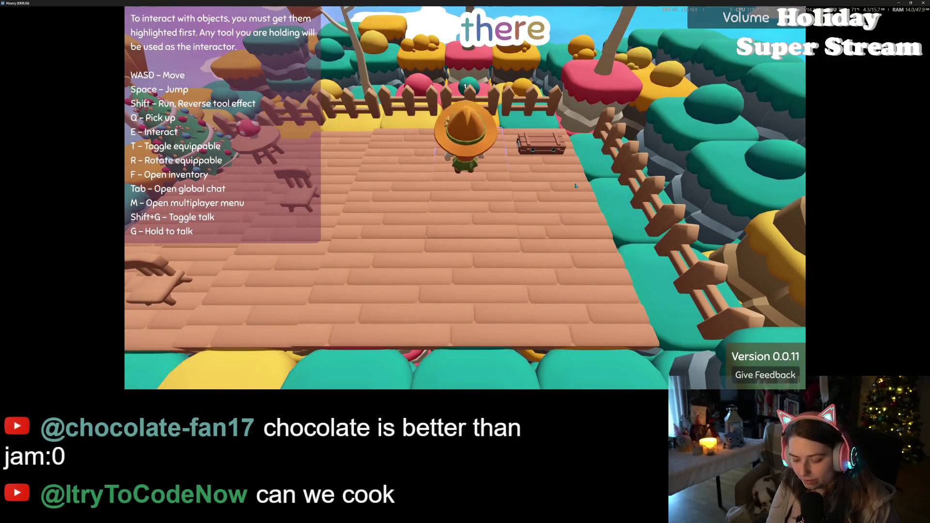
pyautogui.press('f')
pyautogui.press('f')
pyautogui.press('f')
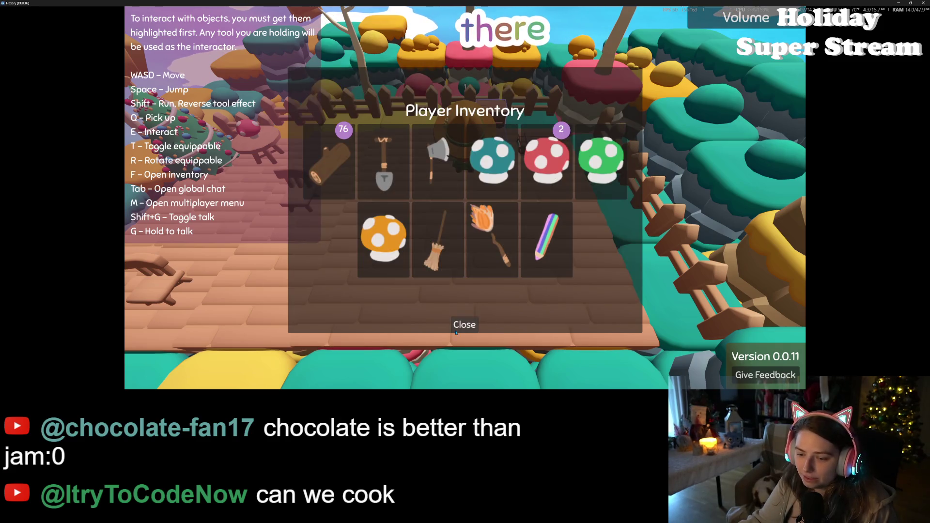
pyautogui.click(464, 324)
# Look over the Festive Tree, Table and Fence crafting recipes, then close the crafting panel
pyautogui.press('e')
pyautogui.scroll(-1, 300, 184)
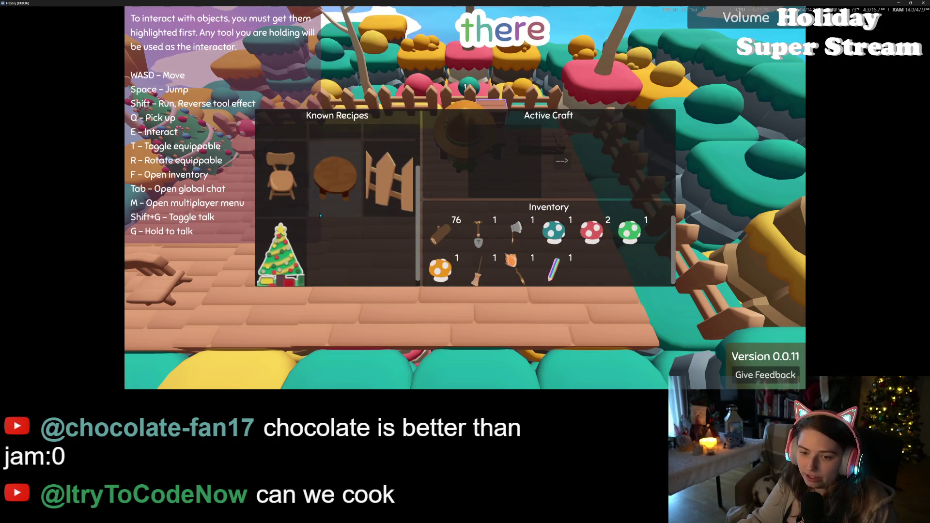
pyautogui.scroll(1, 310, 218)
pyautogui.scroll(-1, 316, 238)
pyautogui.scroll(-1, 316, 238)
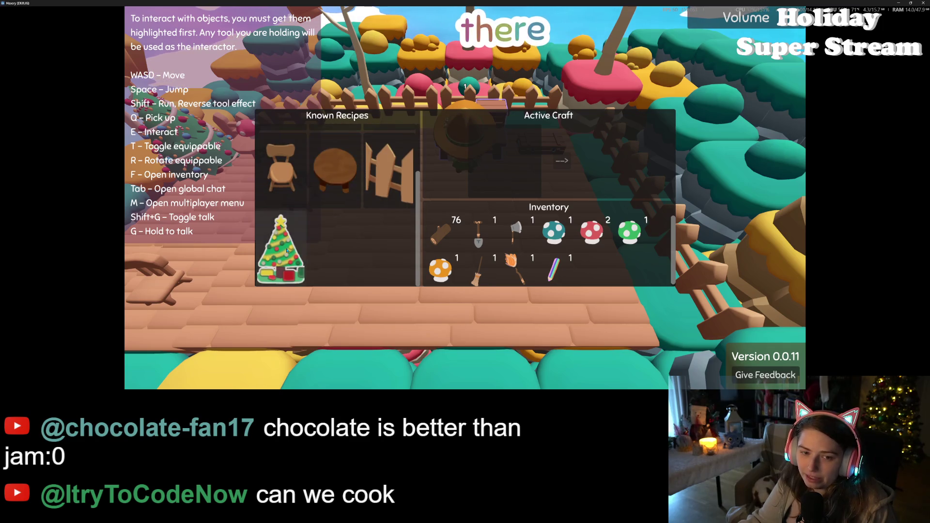
pyautogui.click(281, 247)
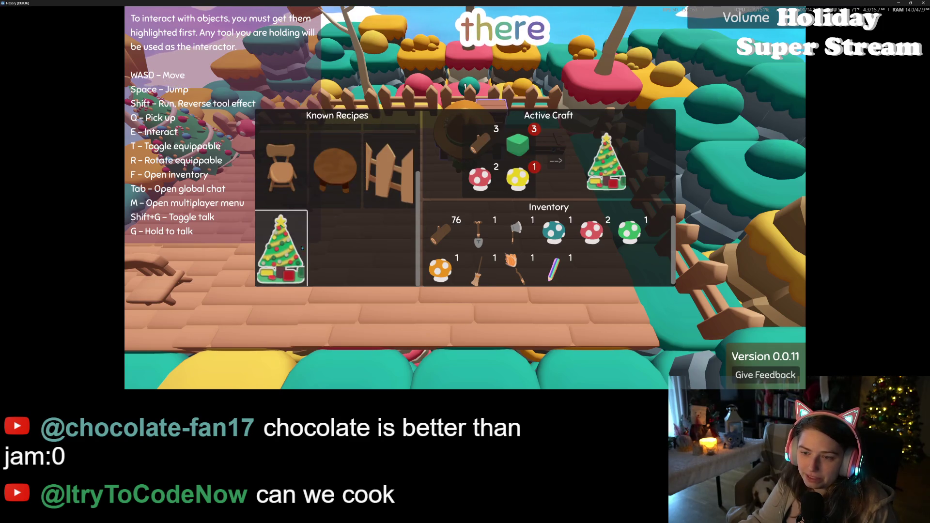
pyautogui.click(334, 184)
pyautogui.scroll(1, 334, 184)
pyautogui.click(399, 218)
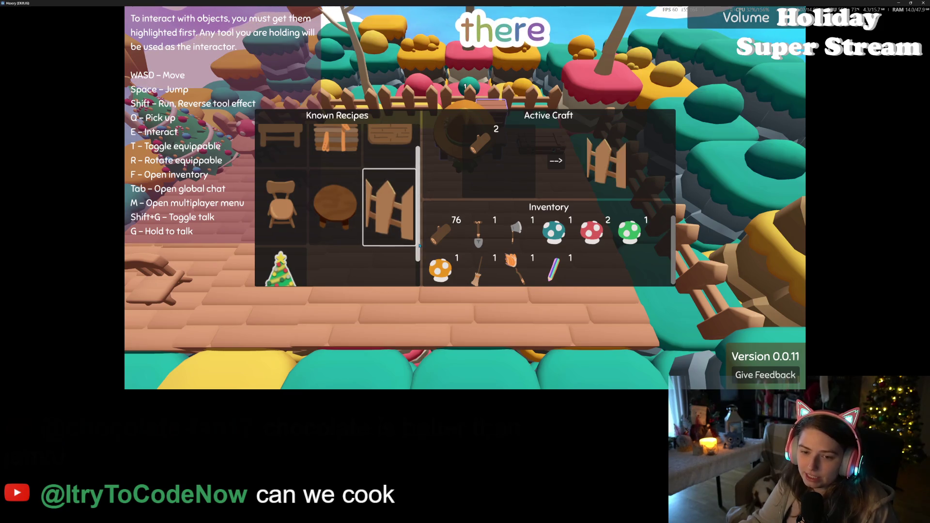
pyautogui.press('Escape')
pyautogui.scroll(-5, 420, 246)
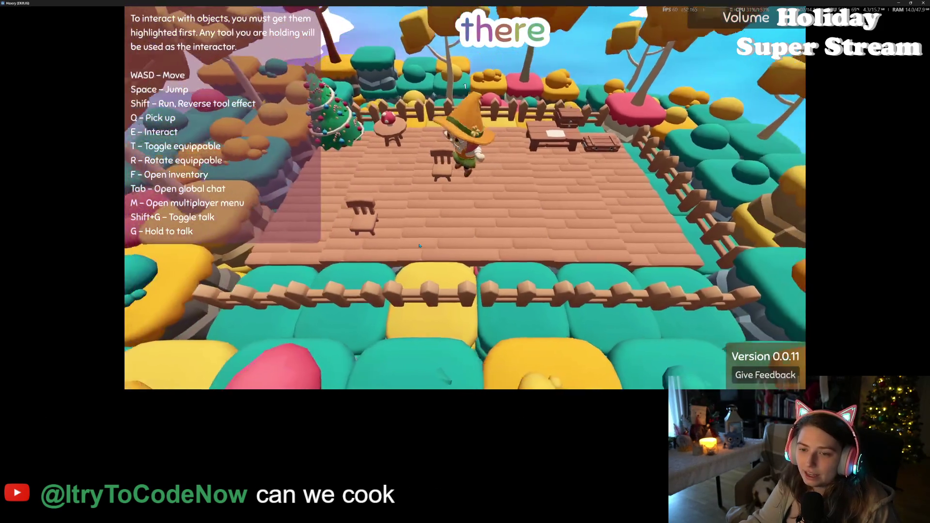
# Walk the witch back and forth across the deck and over to the small chair
pyautogui.scroll(5, 424, 258)
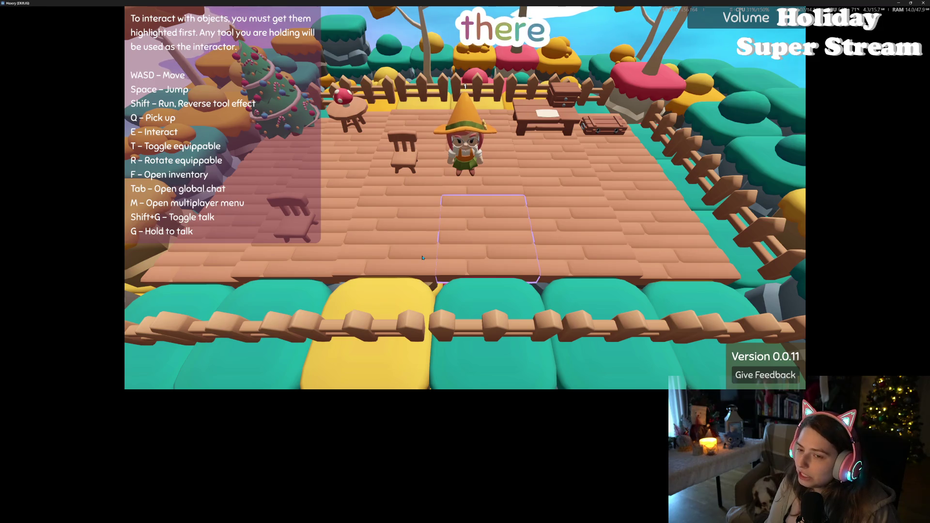
pyautogui.press('w')
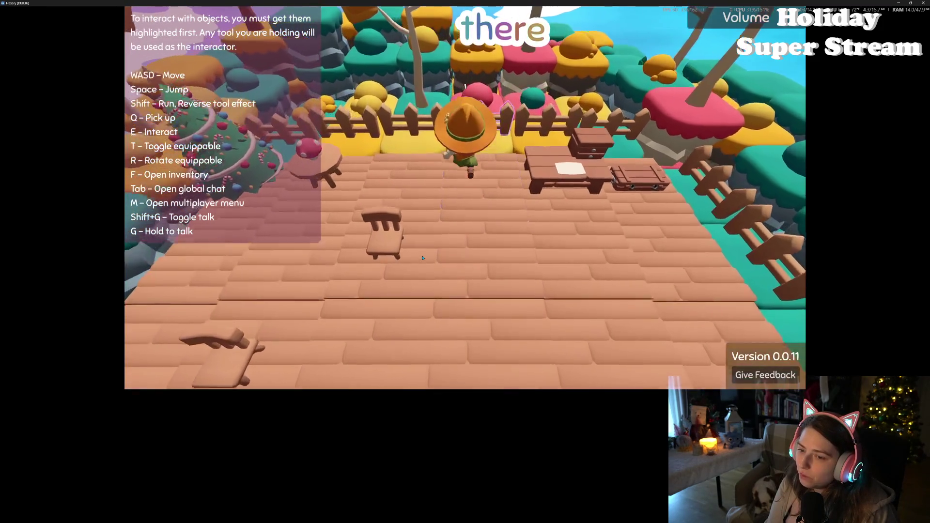
pyautogui.press('s')
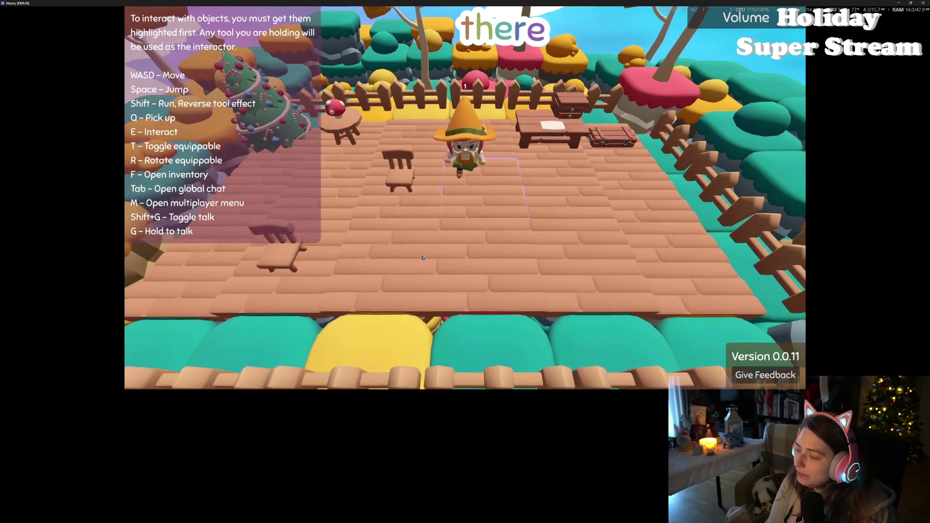
pyautogui.scroll(-8, 423, 258)
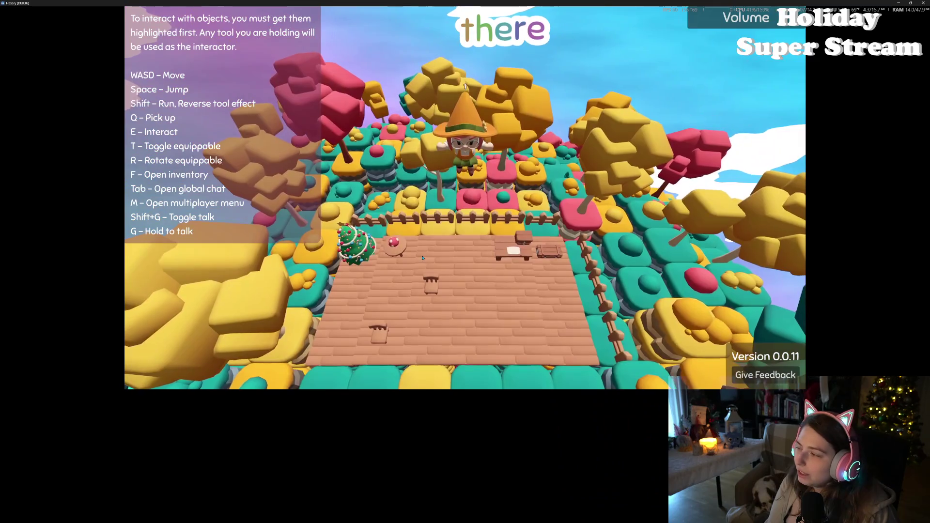
pyautogui.scroll(8, 422, 258)
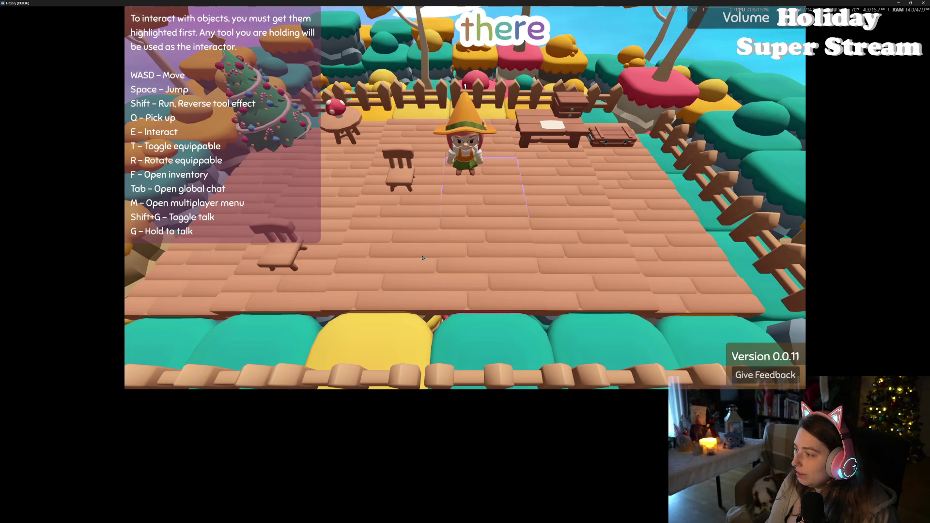
pyautogui.press('w')
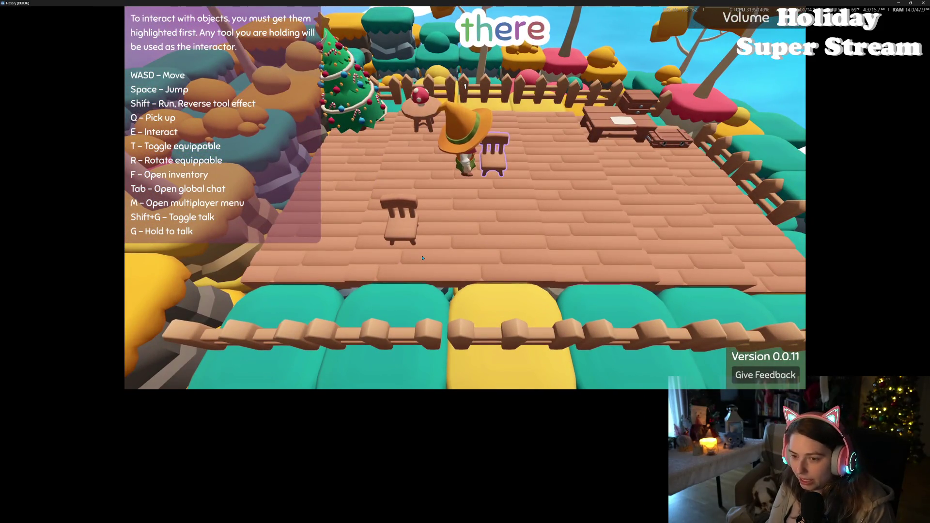
pyautogui.press('a')
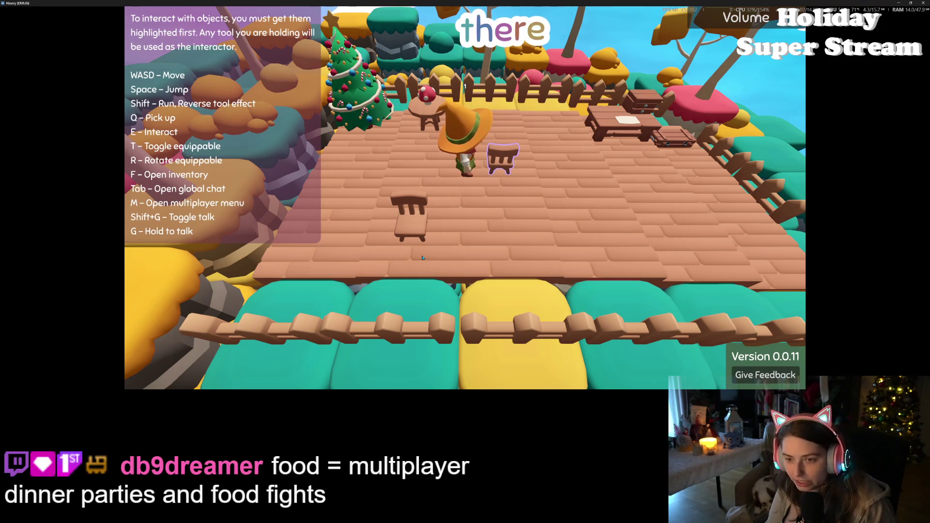
pyautogui.press('s')
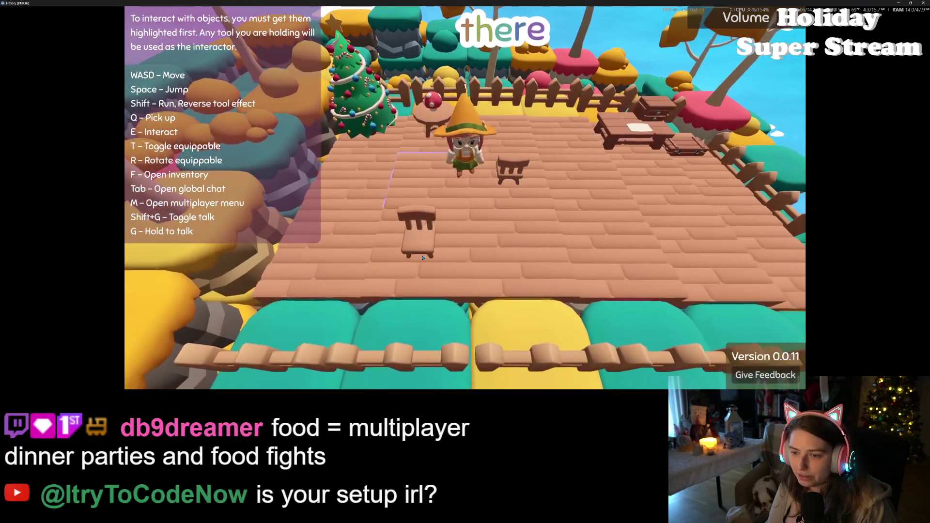
pyautogui.press('w')
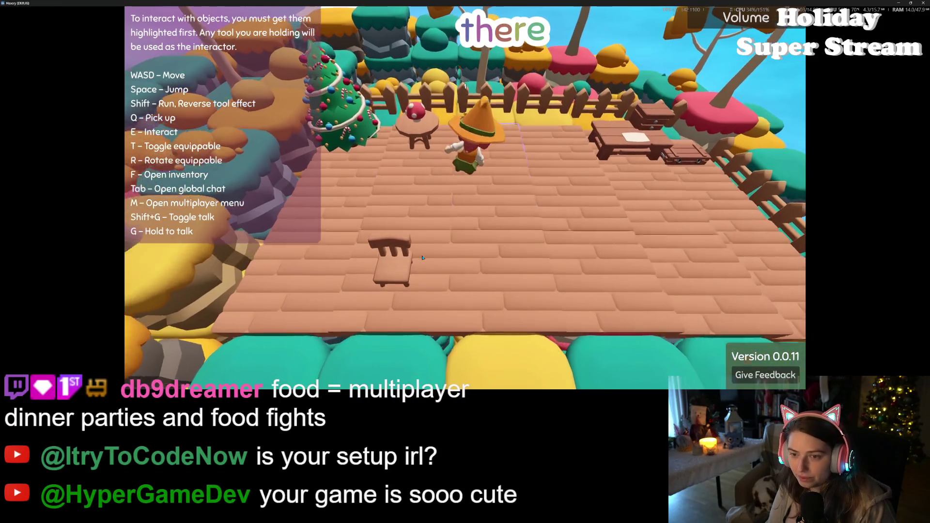
# Rotate the small chair sideways, then pick it up and set it back down
pyautogui.press('f')
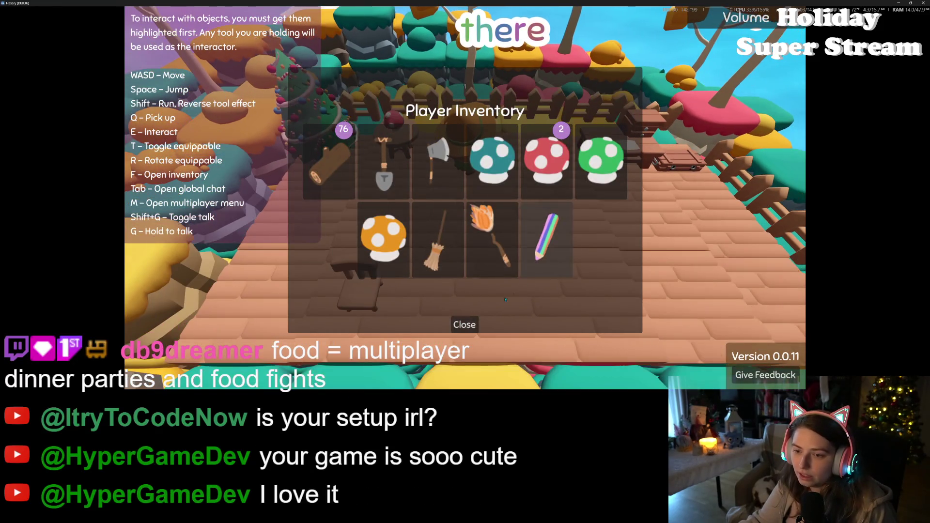
pyautogui.click(455, 325)
pyautogui.press('a')
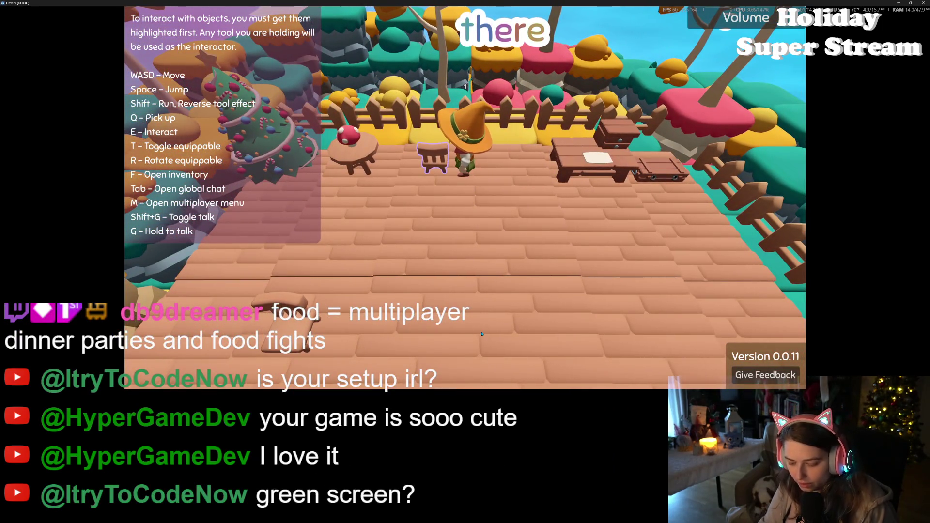
pyautogui.press('r')
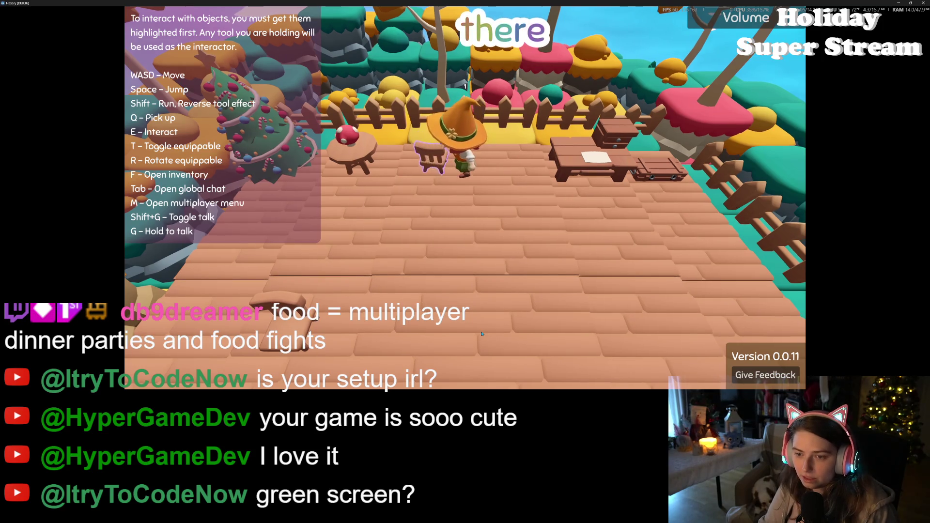
pyautogui.press('q')
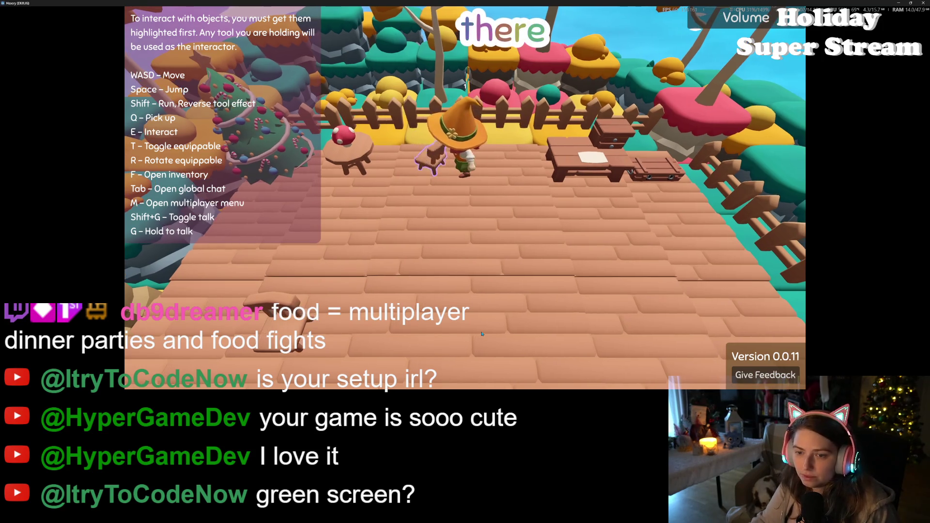
pyautogui.press('q')
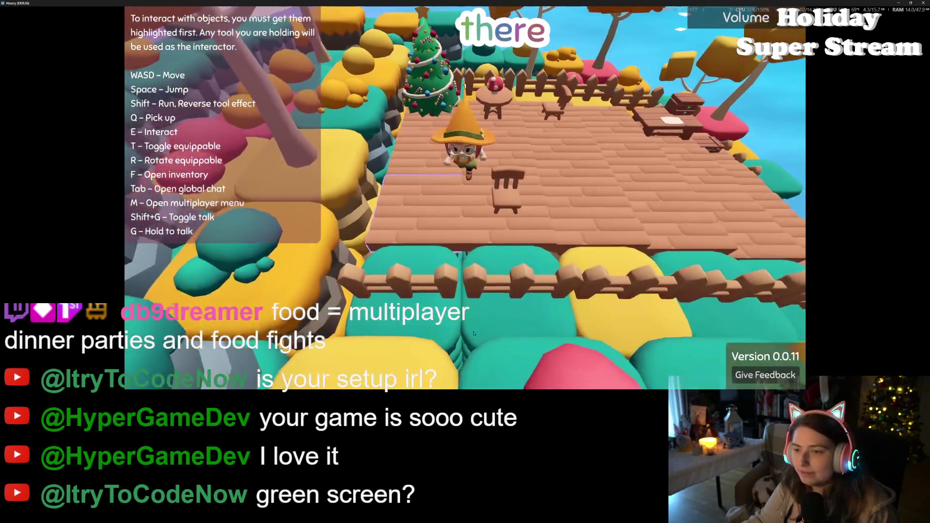
# Walk along the back fence, then quit the game and switch to the itch.io page
pyautogui.press('w')
pyautogui.press('d')
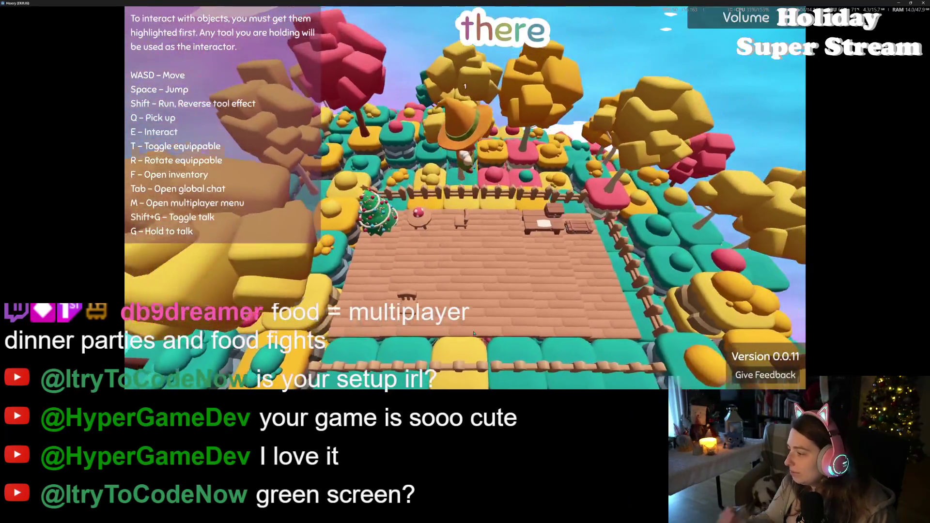
pyautogui.press('s')
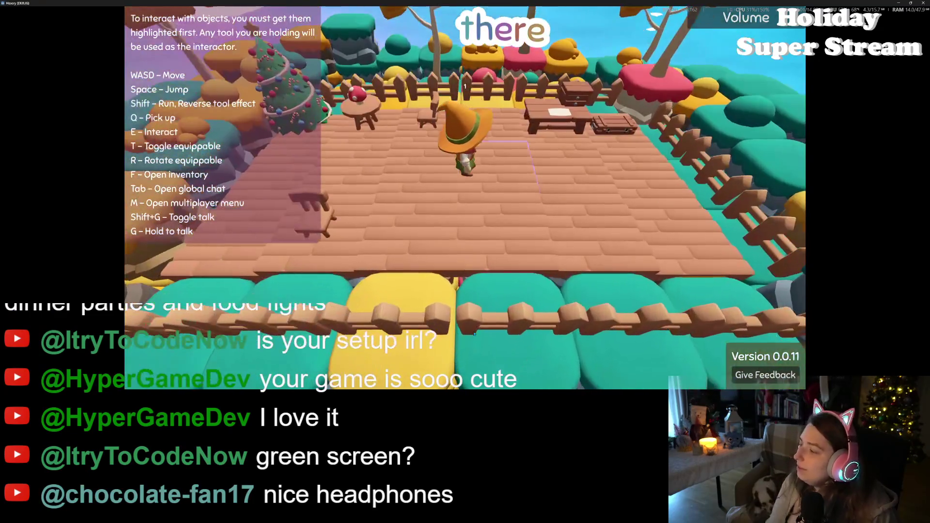
pyautogui.press('w')
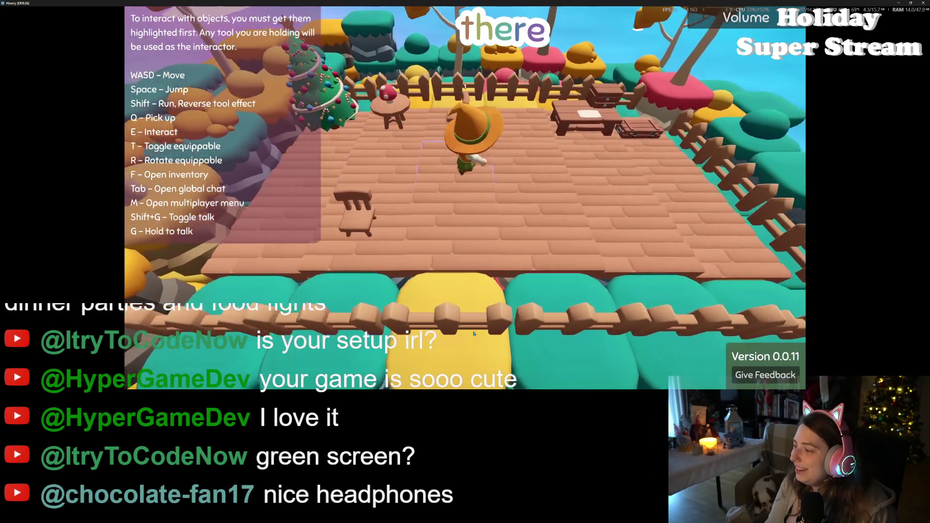
pyautogui.press('s')
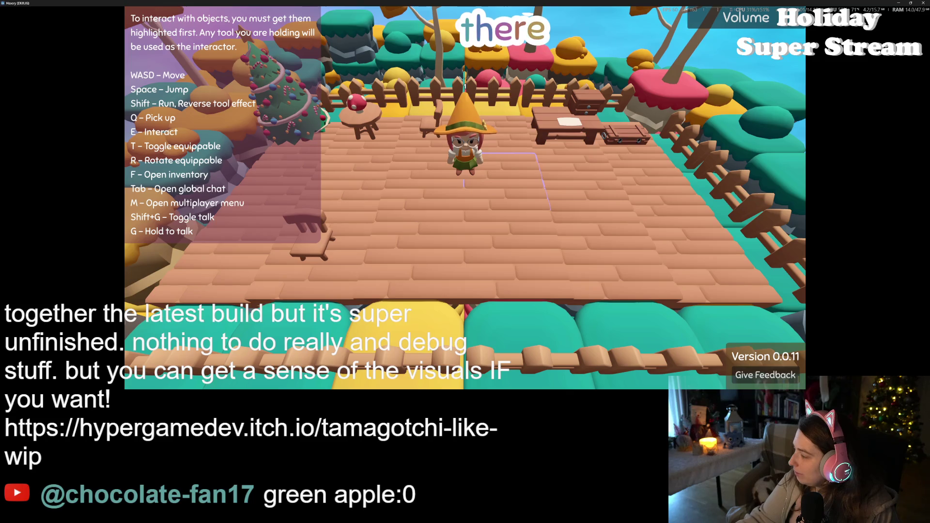
pyautogui.press('Escape')
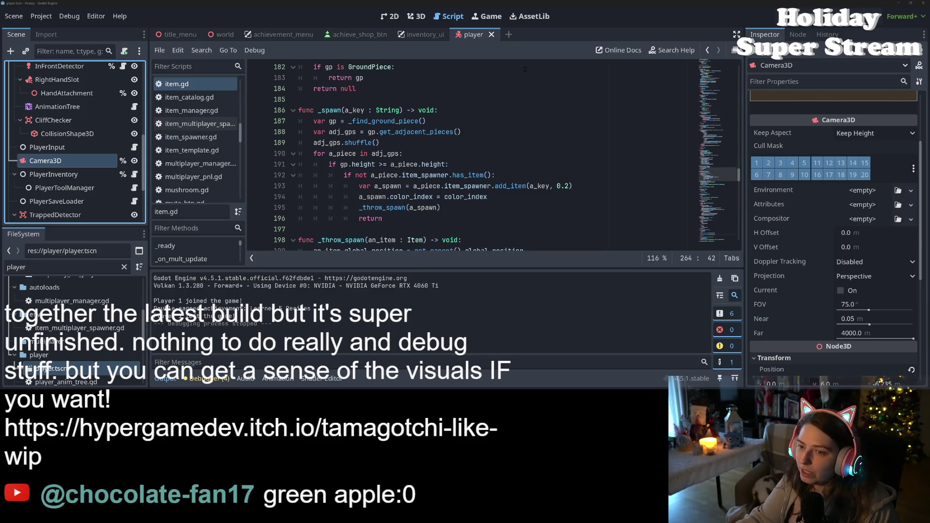
pyautogui.hotkey('alt', 'Tab')
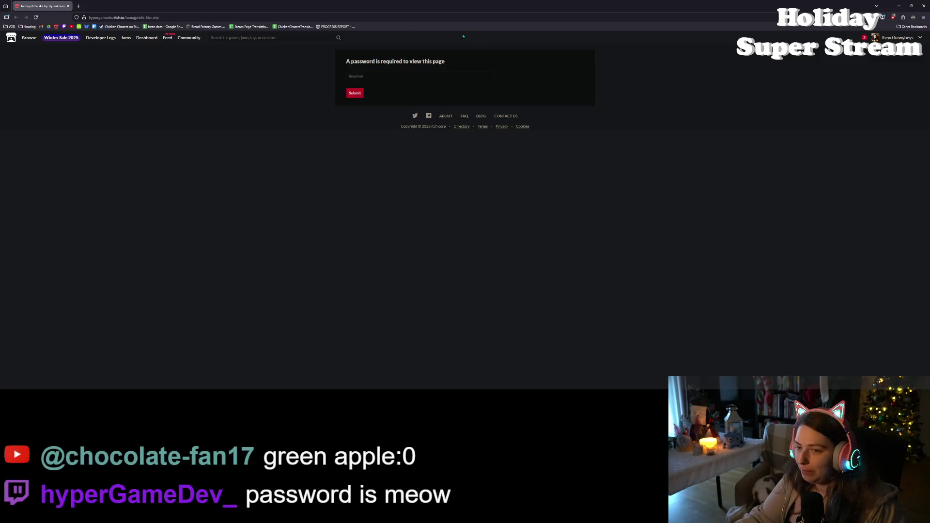
# Unlock the tamagotchi-like-wip page with its password, declining to save it in the browser
pyautogui.click(407, 76)
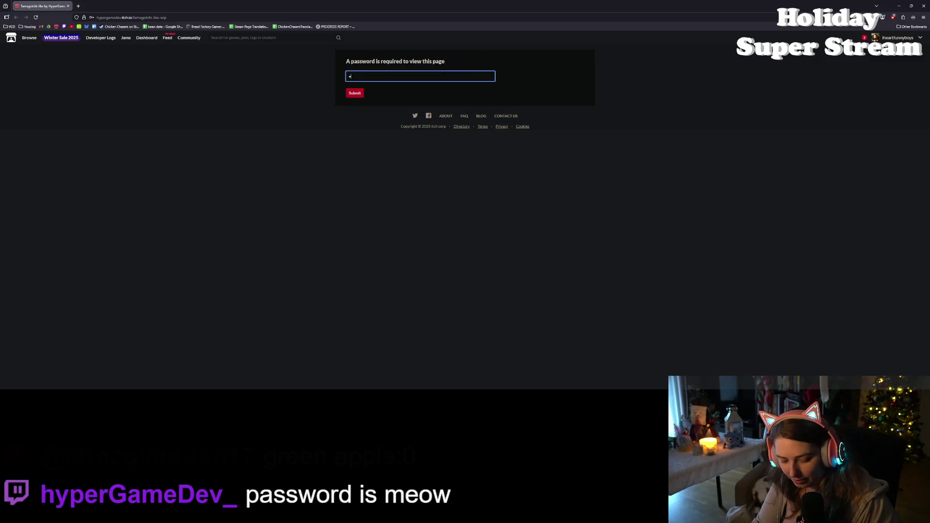
pyautogui.press('Return')
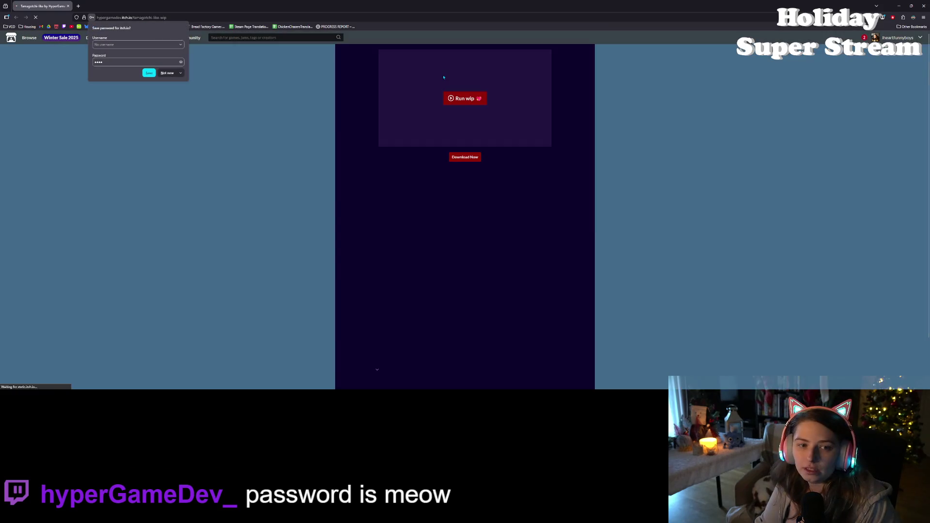
pyautogui.click(167, 73)
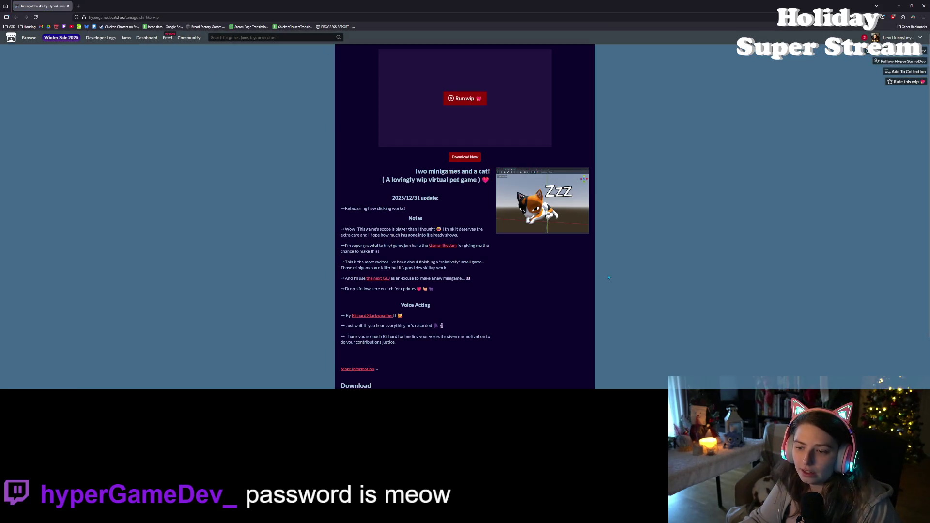
# Read through the game's notes and launch the wip build in the page
pyautogui.scroll(6, 609, 282)
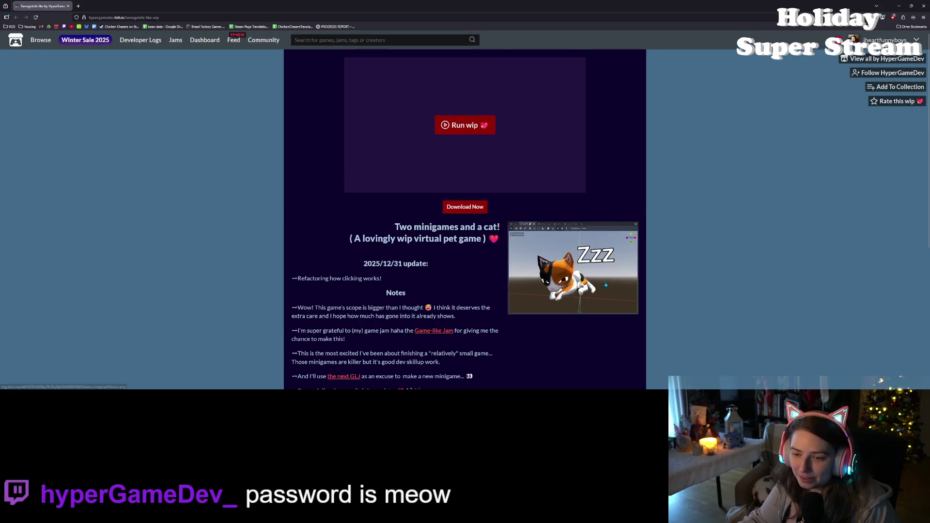
pyautogui.scroll(1, 603, 285)
pyautogui.scroll(-3, 603, 285)
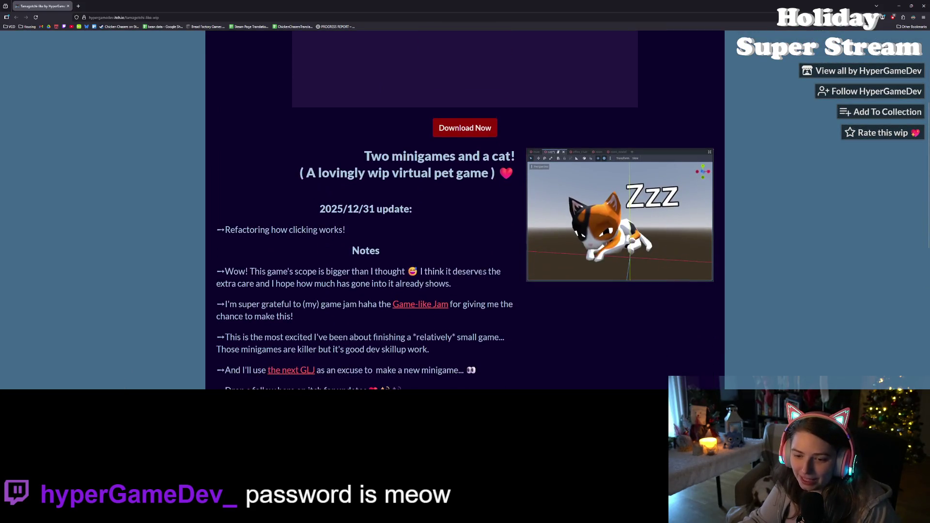
pyautogui.scroll(-2, 484, 277)
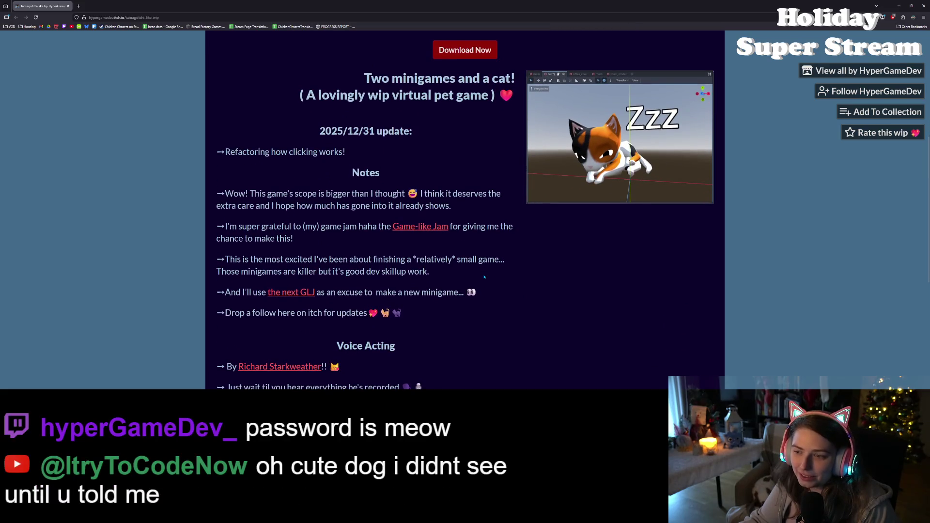
pyautogui.scroll(-1, 484, 277)
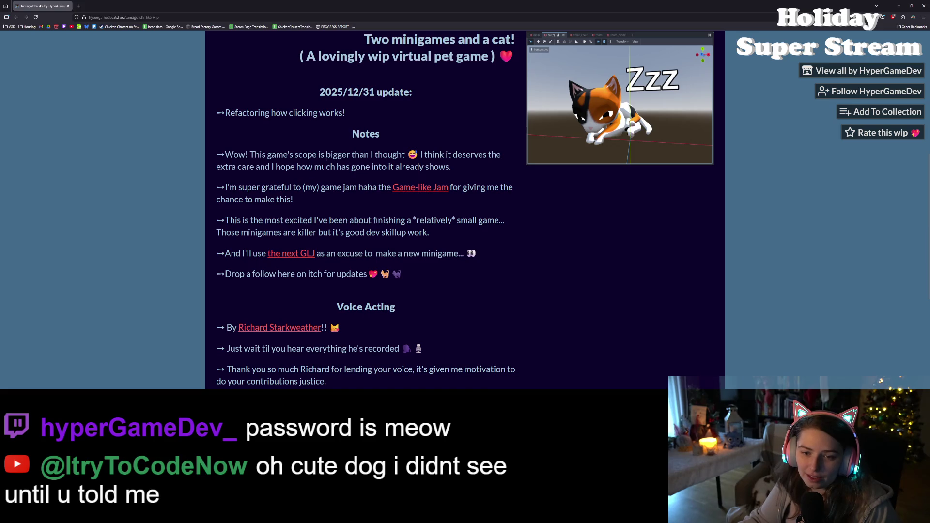
pyautogui.moveTo(382, 155); pyautogui.dragTo(459, 165)
pyautogui.click(462, 165)
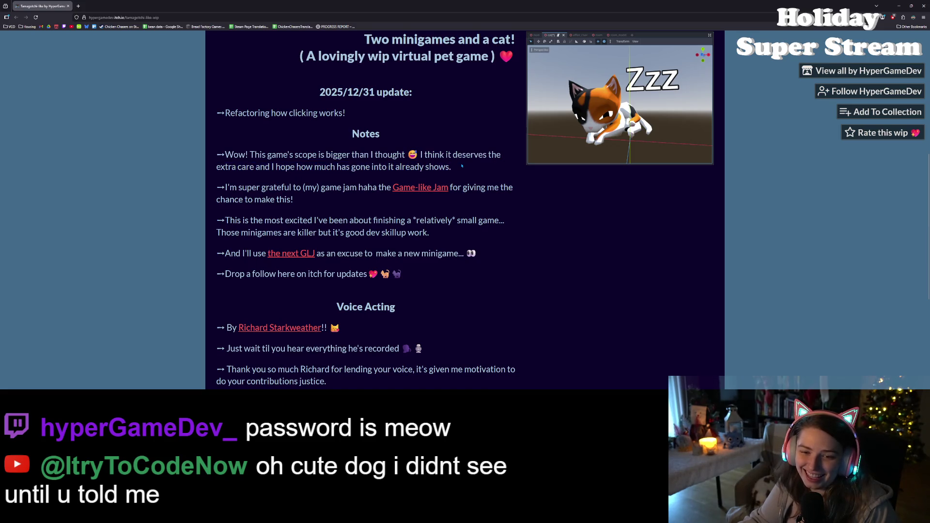
pyautogui.scroll(-2, 576, 236)
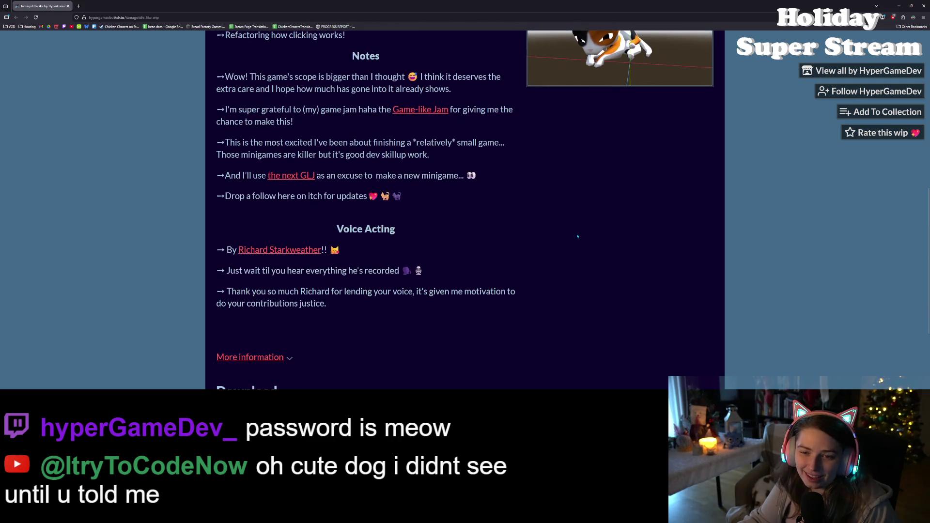
pyautogui.scroll(-1, 577, 235)
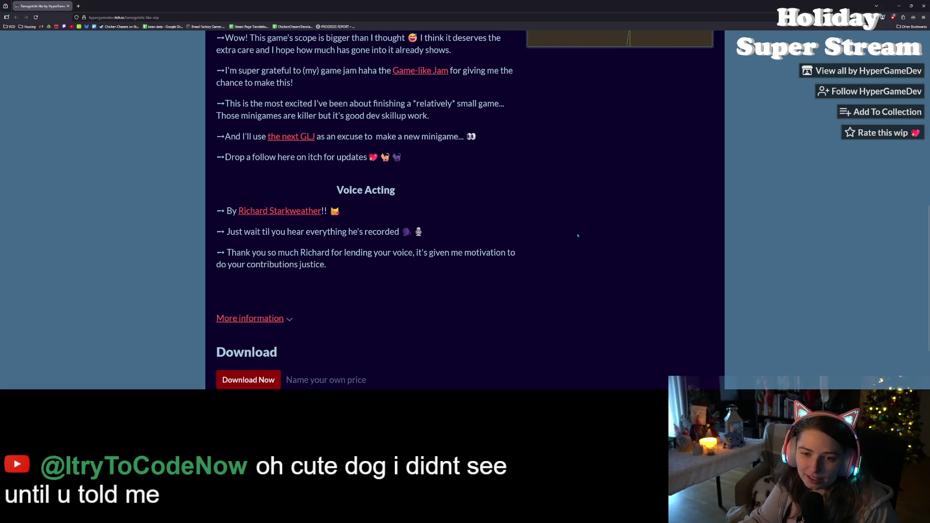
pyautogui.scroll(8, 560, 244)
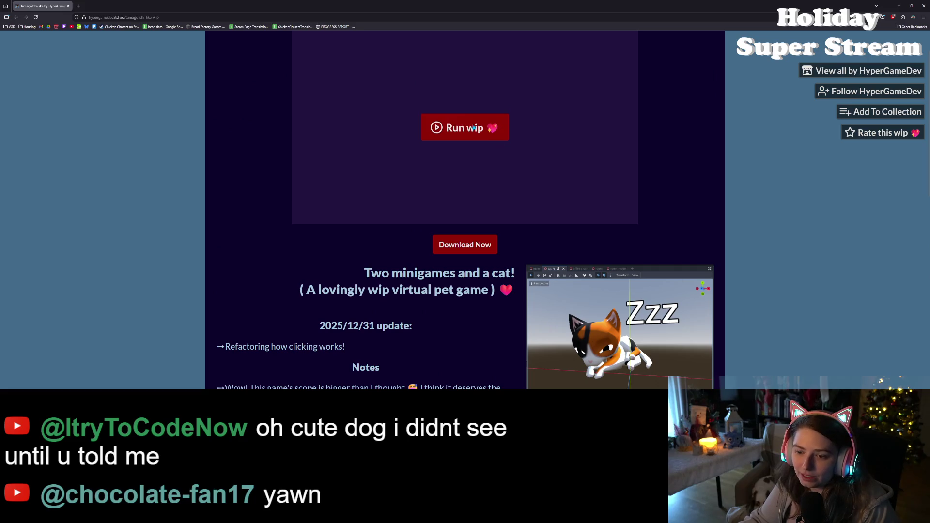
pyautogui.click(473, 127)
# Zoom in on the itch.io page and open the litter box close-up, showing Poopiness at 83%
pyautogui.scroll(1, 610, 256)
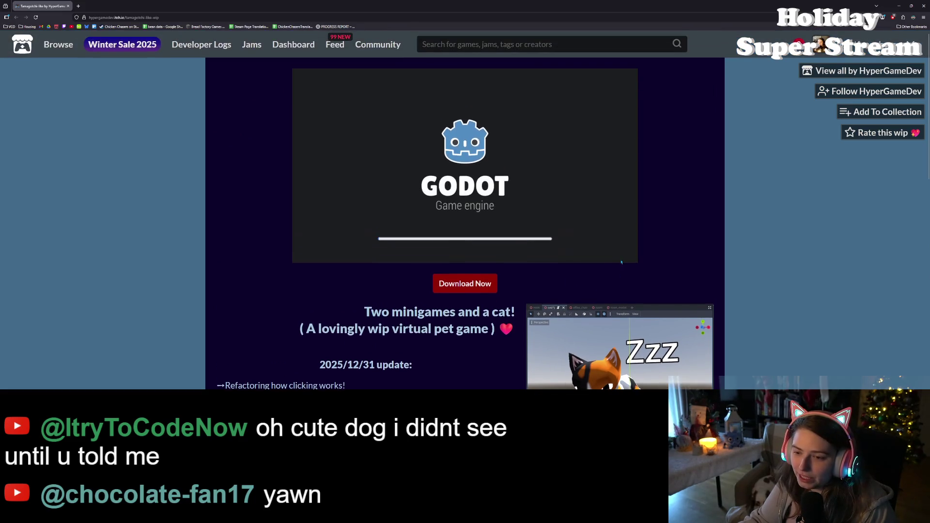
pyautogui.hotkey('ctrl', '+')
pyautogui.hotkey('ctrl', '+')
pyautogui.hotkey('ctrl', '+')
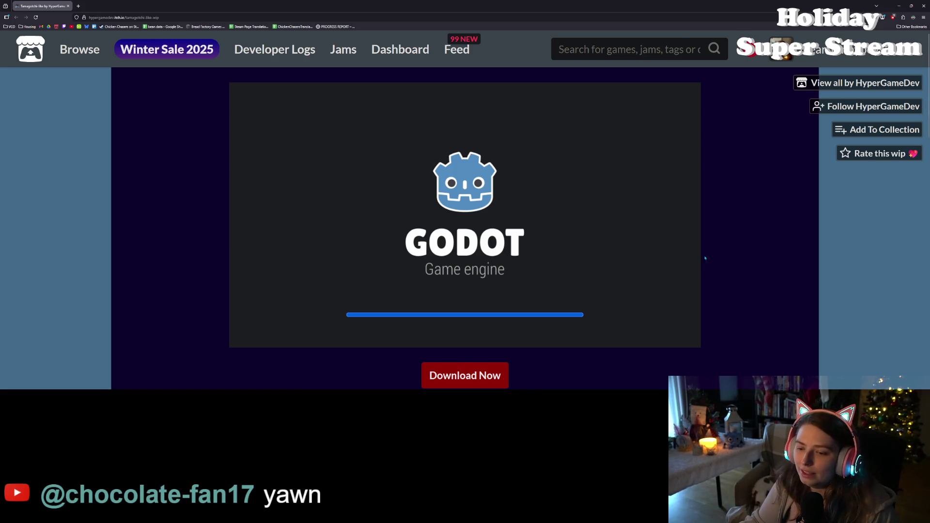
pyautogui.click(601, 310)
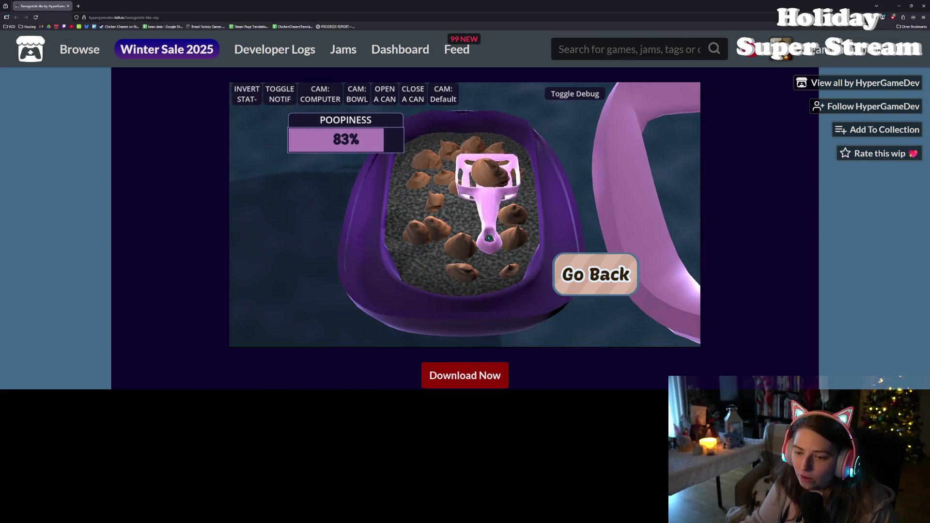
# Scoop every poop out of the litter box until Poopiness drops from 83% to 8%
pyautogui.click(467, 189)
pyautogui.click(455, 160)
pyautogui.click(457, 247)
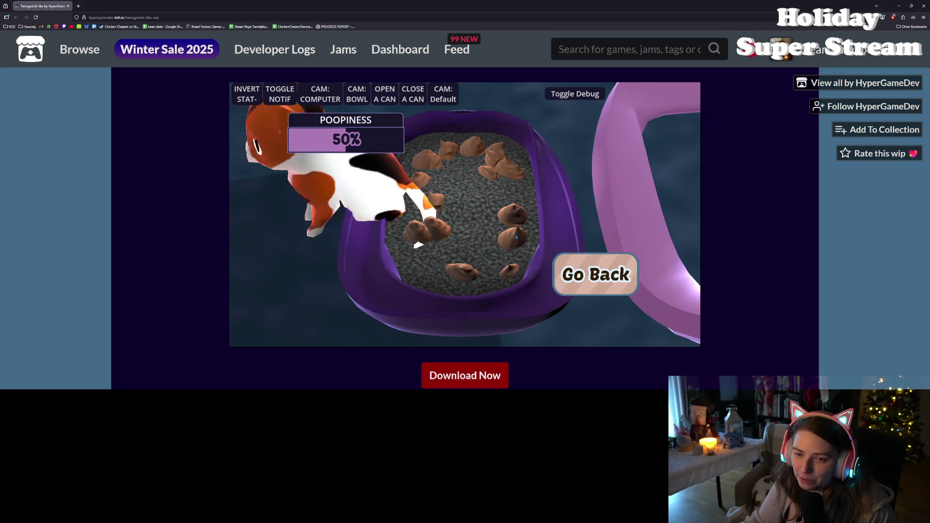
pyautogui.click(477, 188)
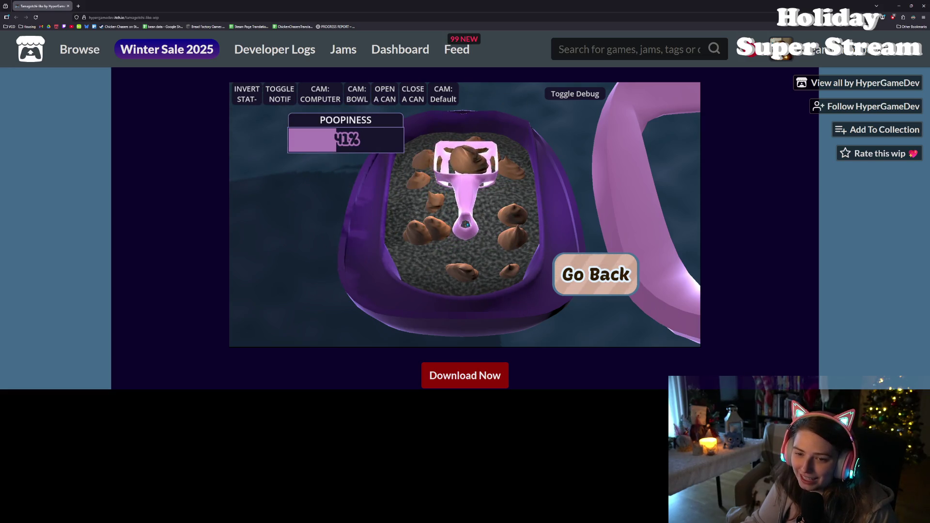
pyautogui.click(465, 206)
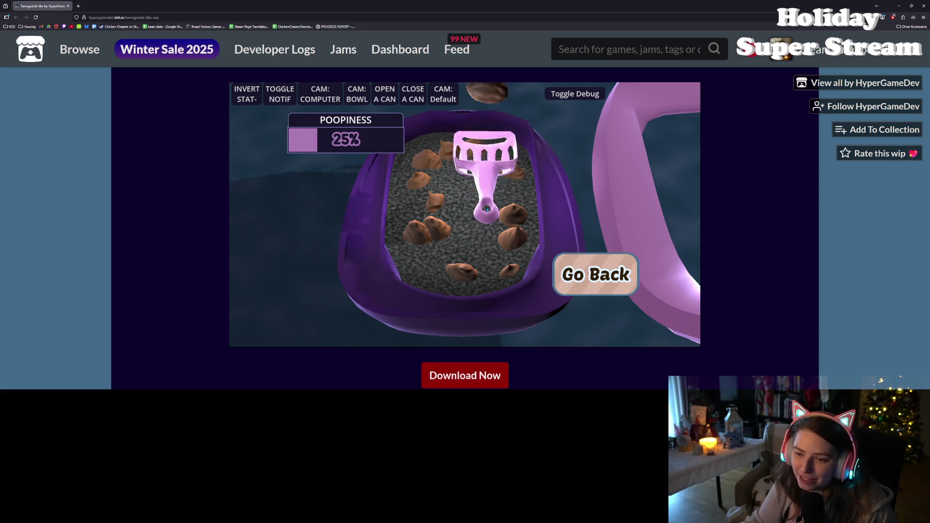
pyautogui.click(434, 228)
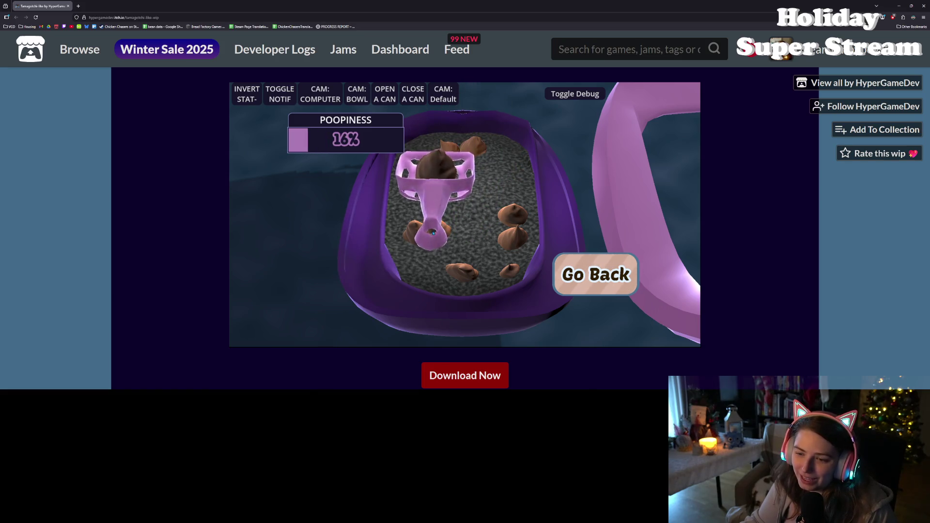
pyautogui.click(435, 230)
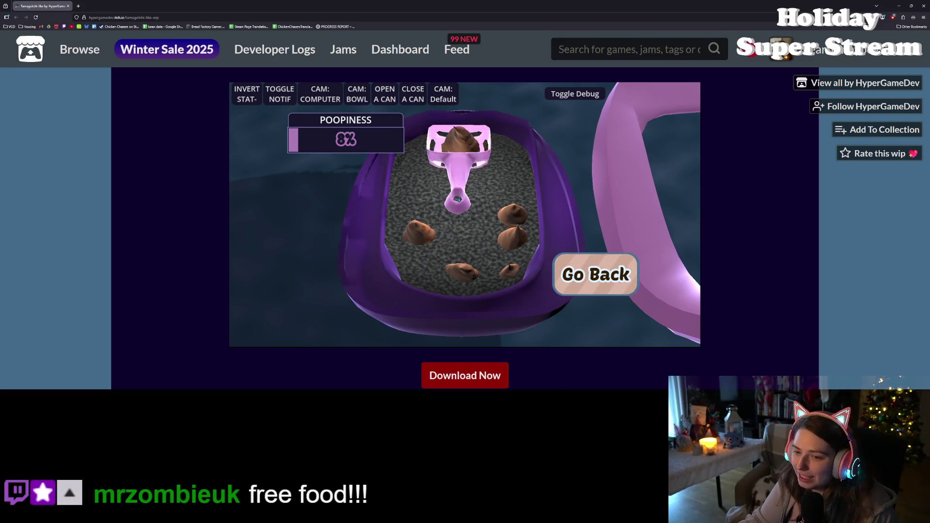
pyautogui.click(456, 193)
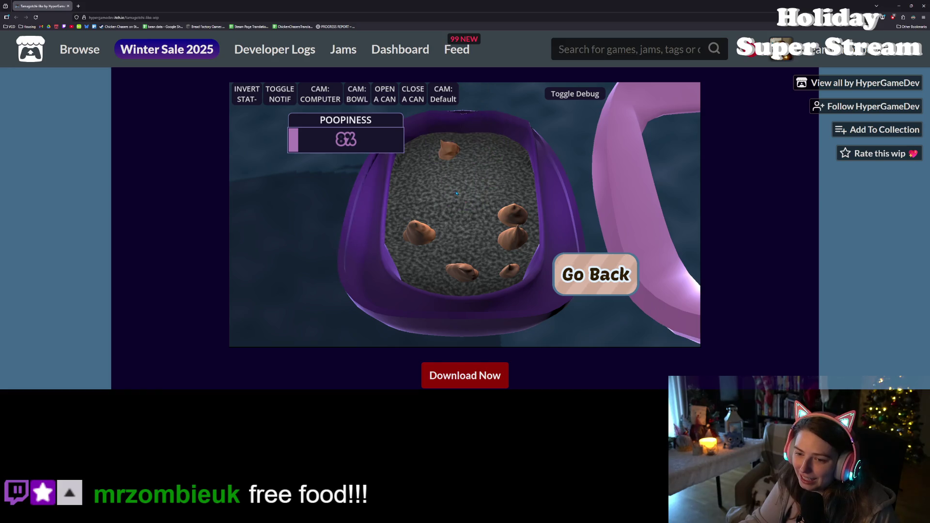
pyautogui.click(498, 213)
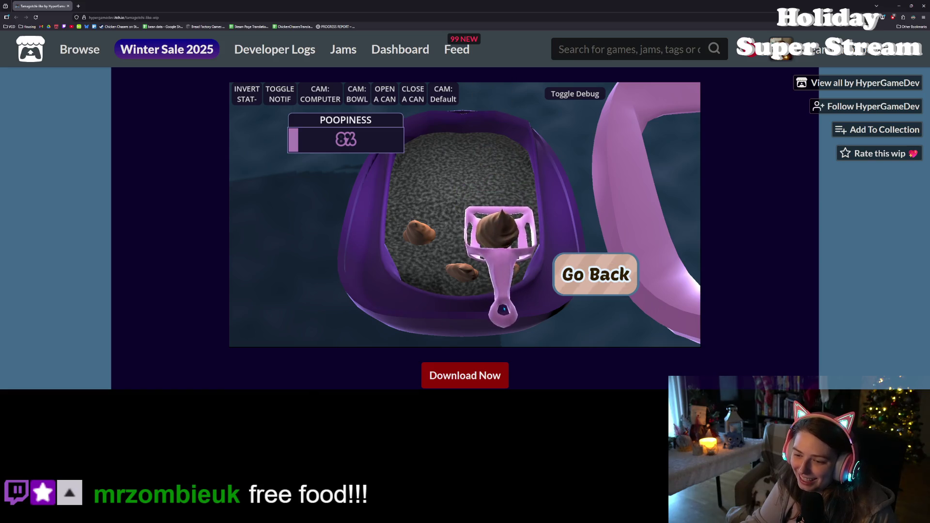
pyautogui.click(463, 272)
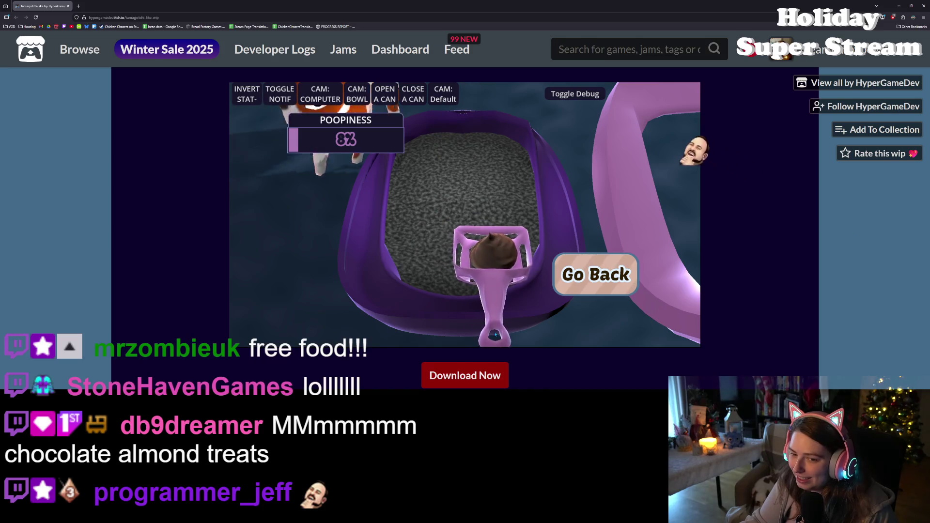
pyautogui.click(490, 327)
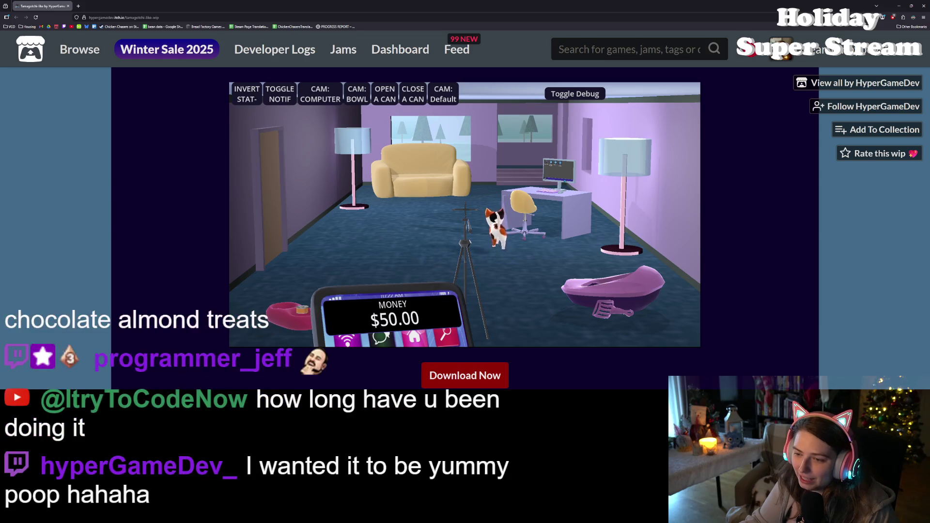
# Check and put away the in-game phone, then send the cat to the sofa, where Loneliness reads 100%
pyautogui.click(395, 290)
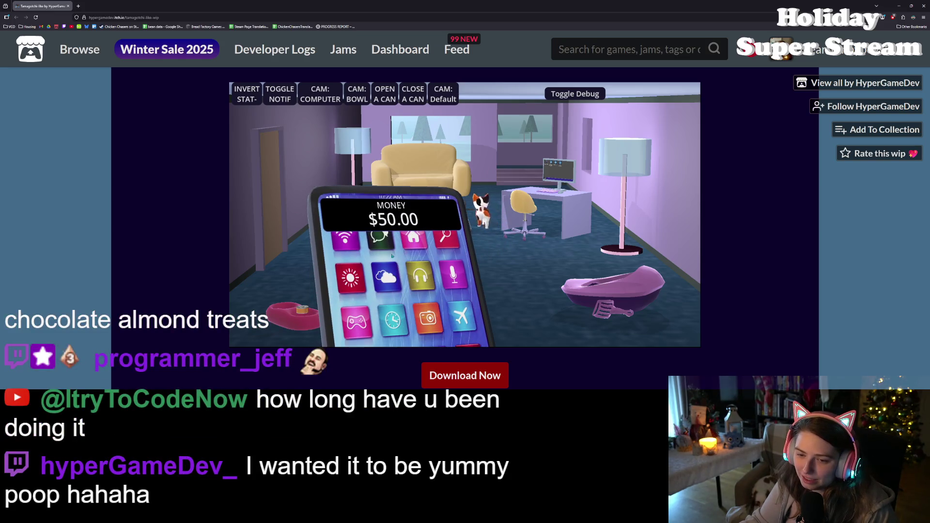
pyautogui.click(396, 285)
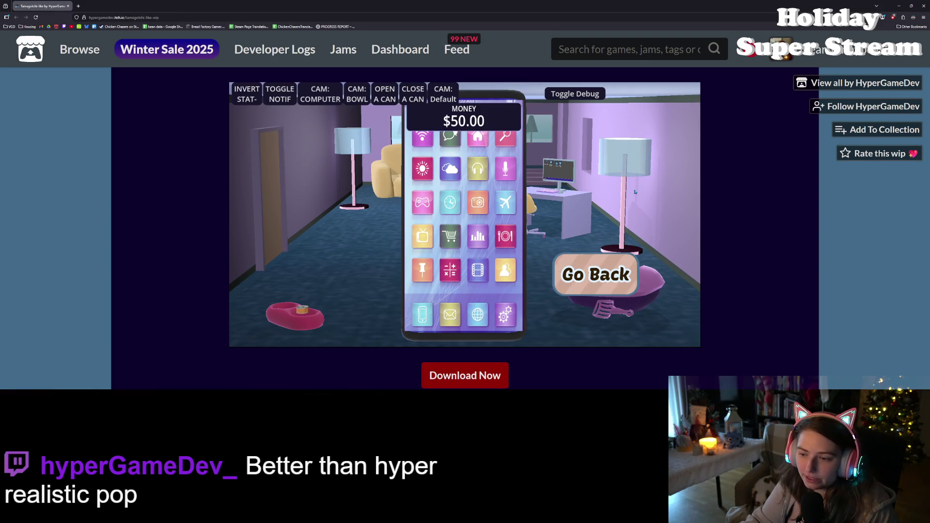
pyautogui.click(616, 256)
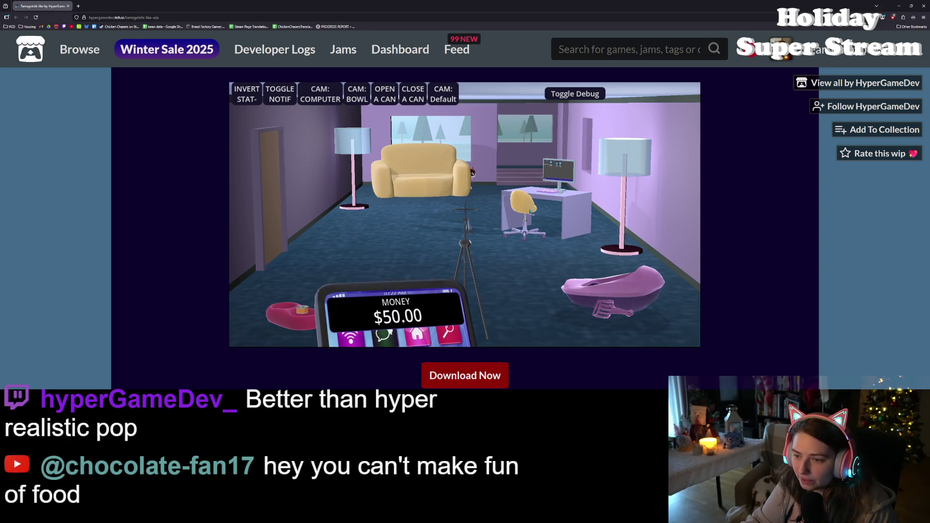
pyautogui.click(433, 187)
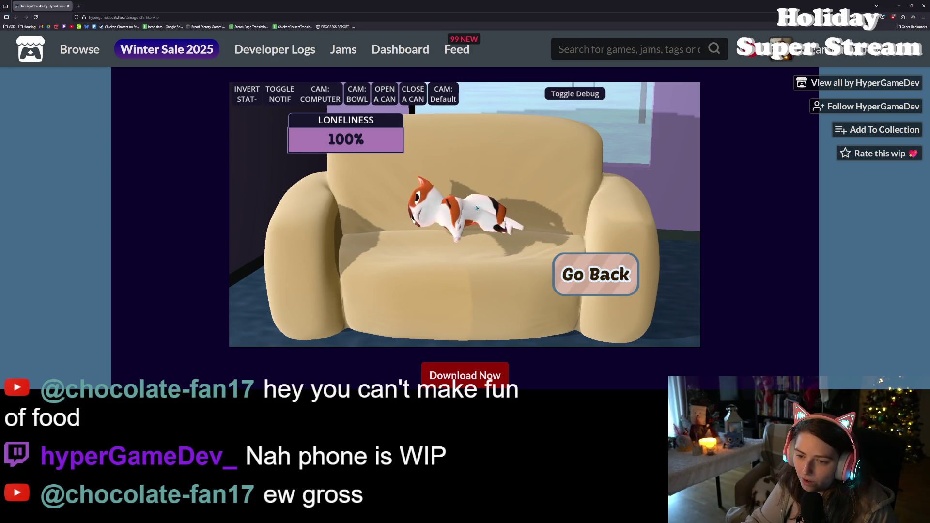
# Pet the cat's head three times to lower Loneliness to about 70%, then return to the room view
pyautogui.click(417, 190)
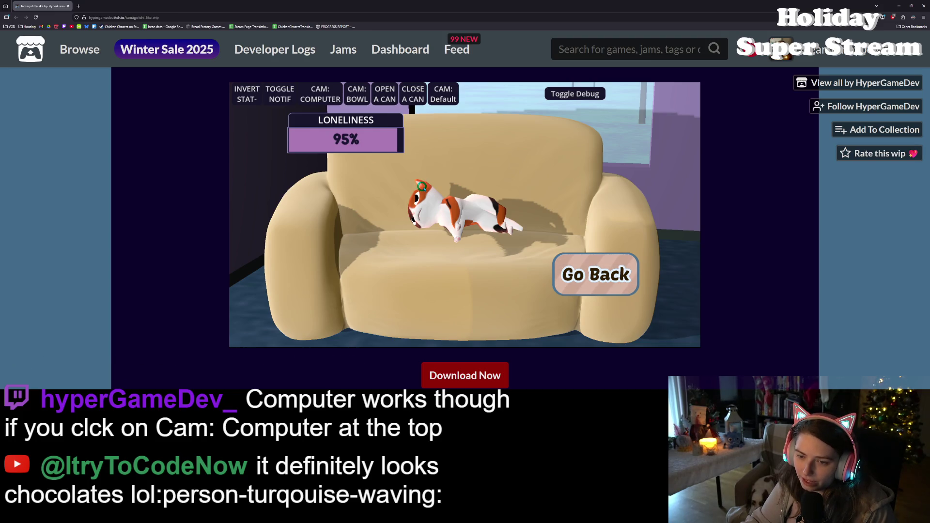
pyautogui.click(422, 187)
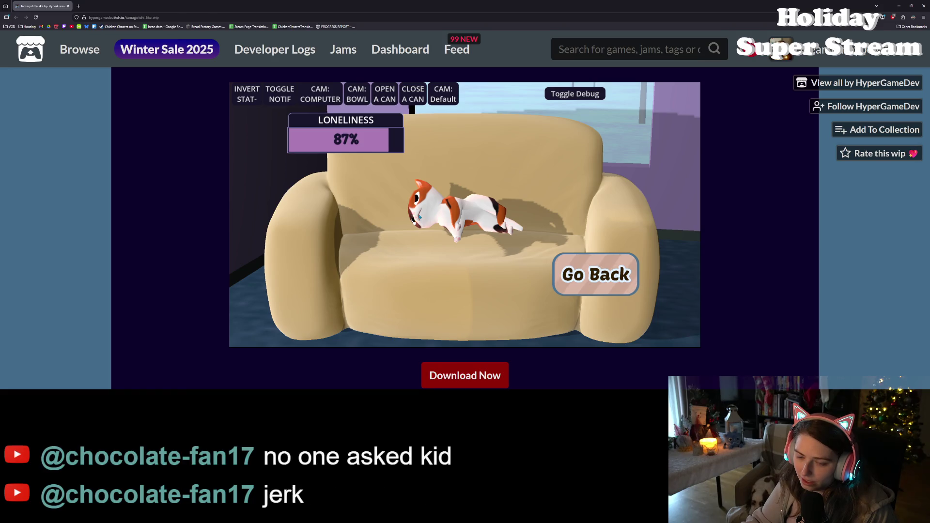
pyautogui.click(416, 217)
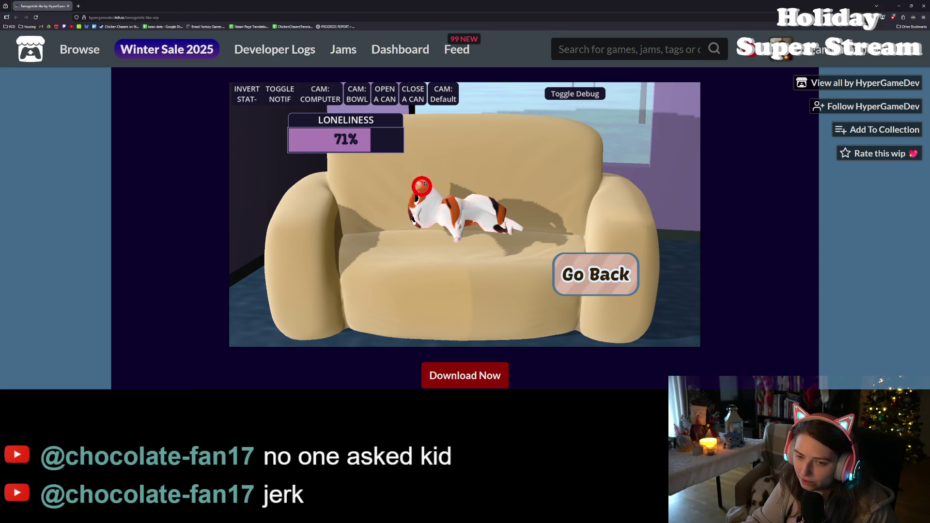
pyautogui.click(600, 264)
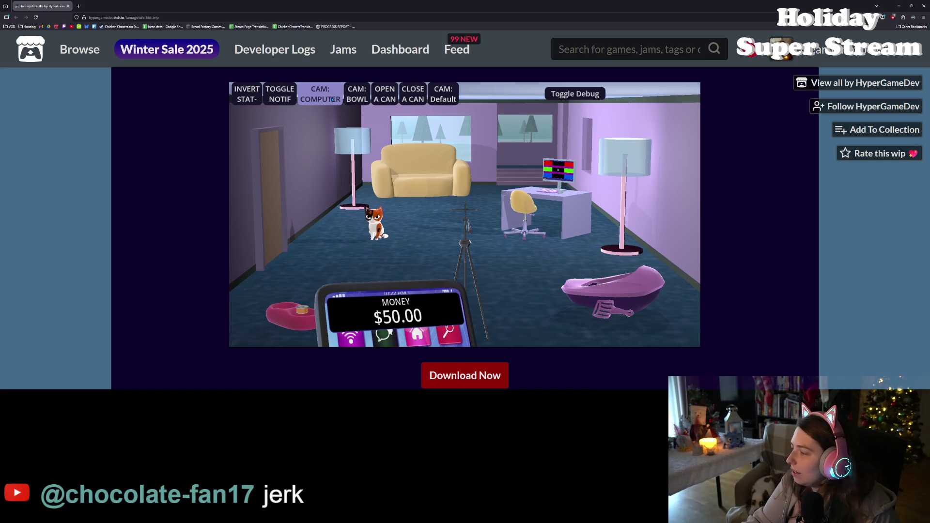
# Switch to the CAM: COMPUTER view and open, then close, the in-game program list
pyautogui.click(333, 99)
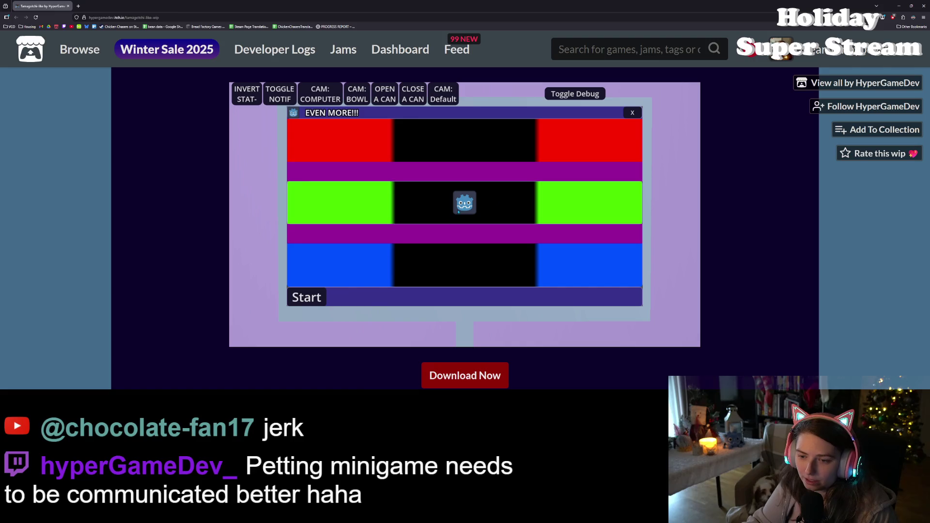
pyautogui.click(307, 297)
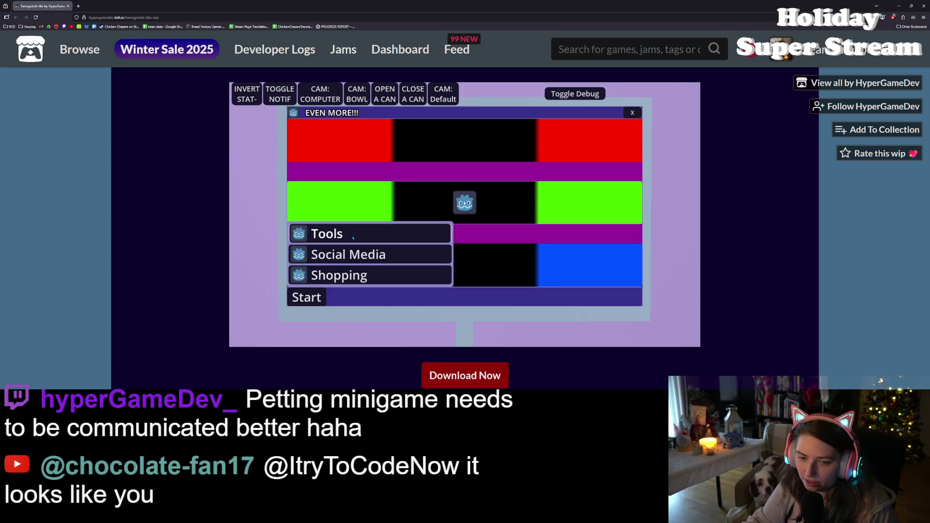
pyautogui.click(499, 205)
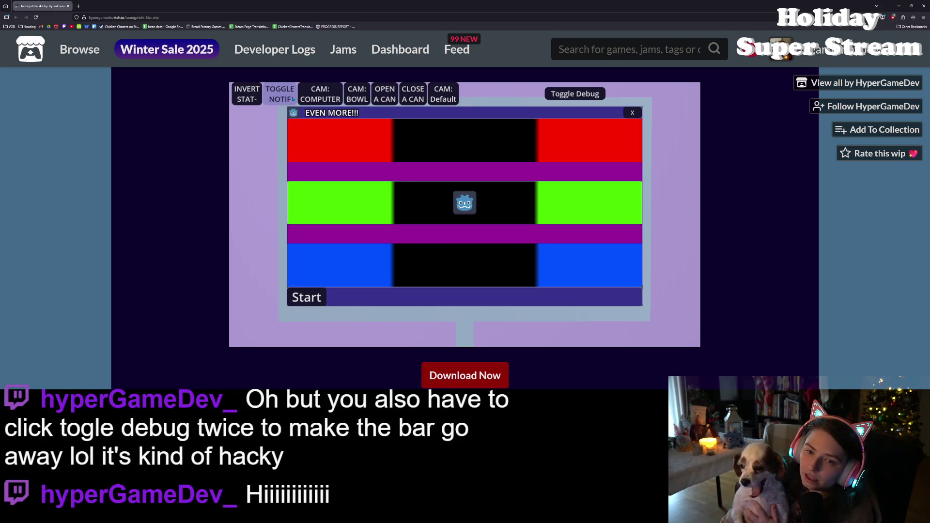
# Hide the debug overlay, close the EVEN MORE!!! window, and open then close the Bank App
pyautogui.doubleClick(580, 97)
pyautogui.click(632, 112)
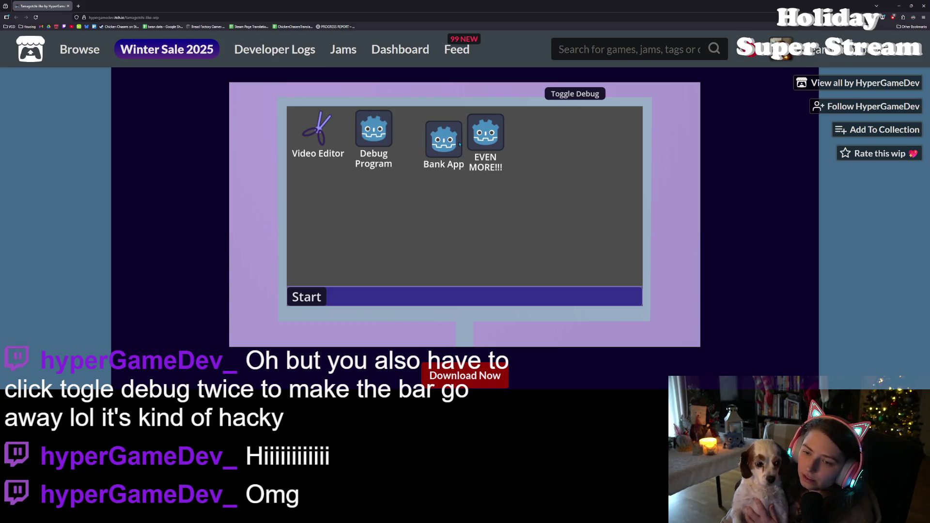
pyautogui.doubleClick(450, 147)
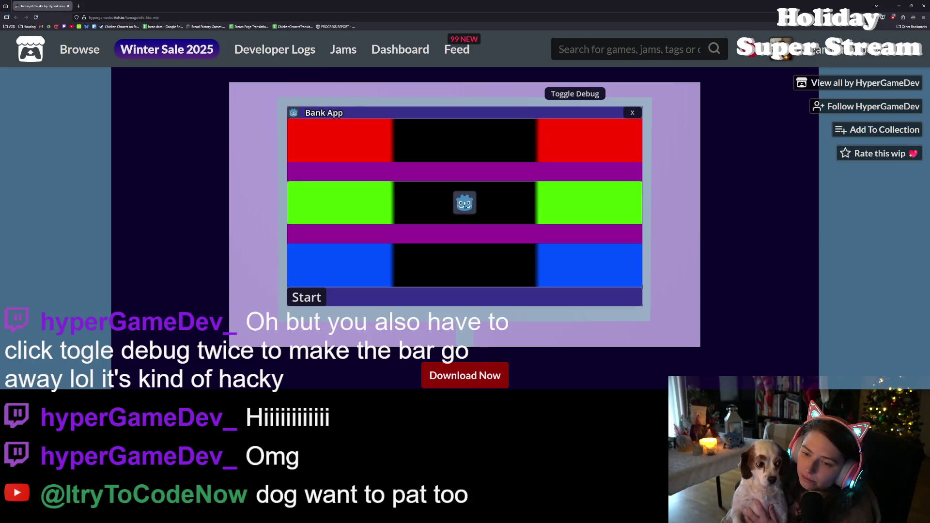
pyautogui.click(632, 112)
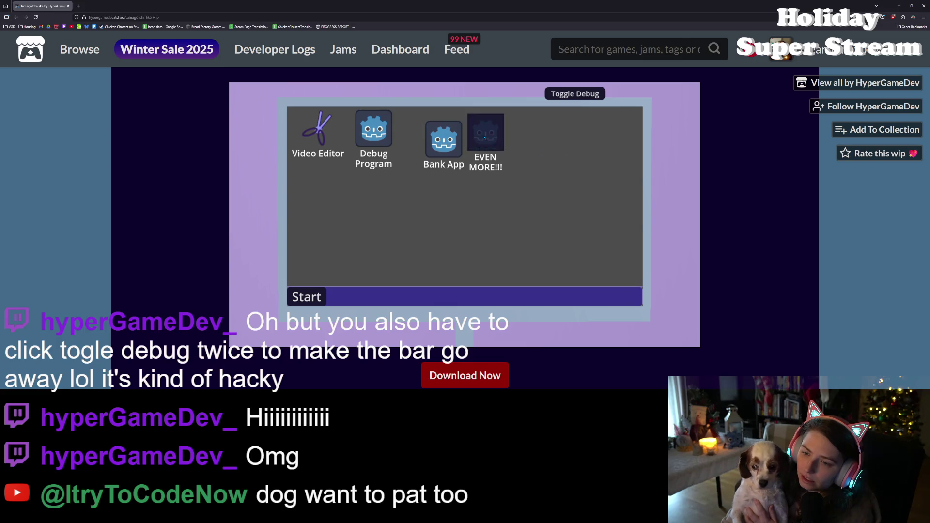
# Reopen and close EVEN MORE!!!, then launch the Video Editor mini-game from the desktop
pyautogui.doubleClick(485, 138)
pyautogui.click(632, 113)
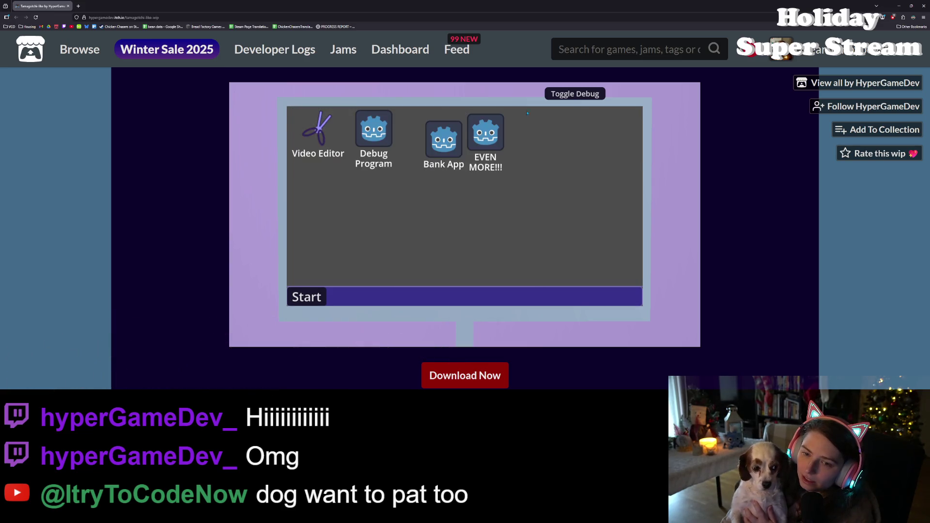
pyautogui.doubleClick(312, 141)
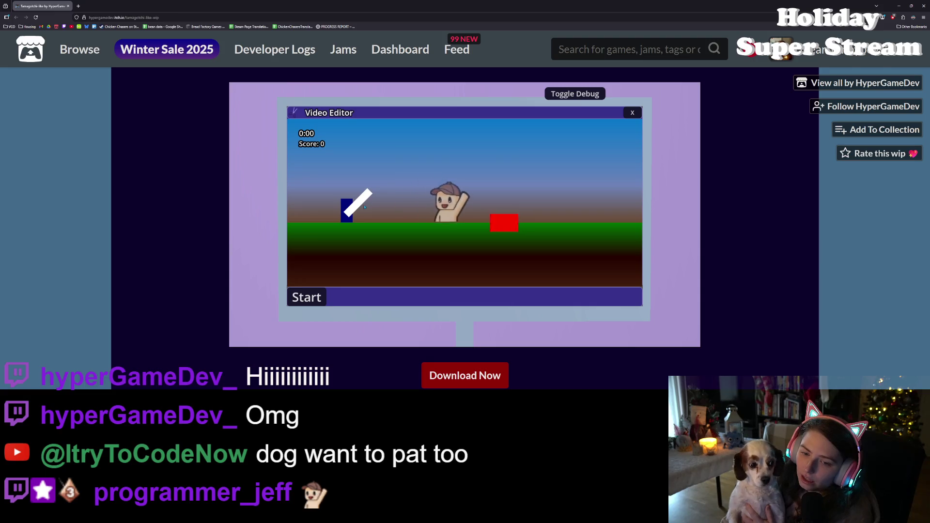
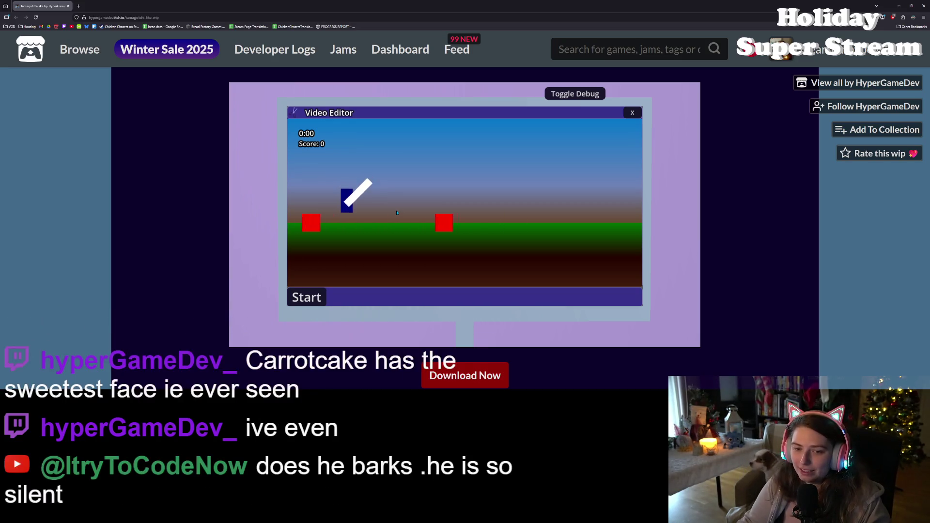
# Steer the Video Editor minigame character right and back with the arrow keys
pyautogui.press('Right')
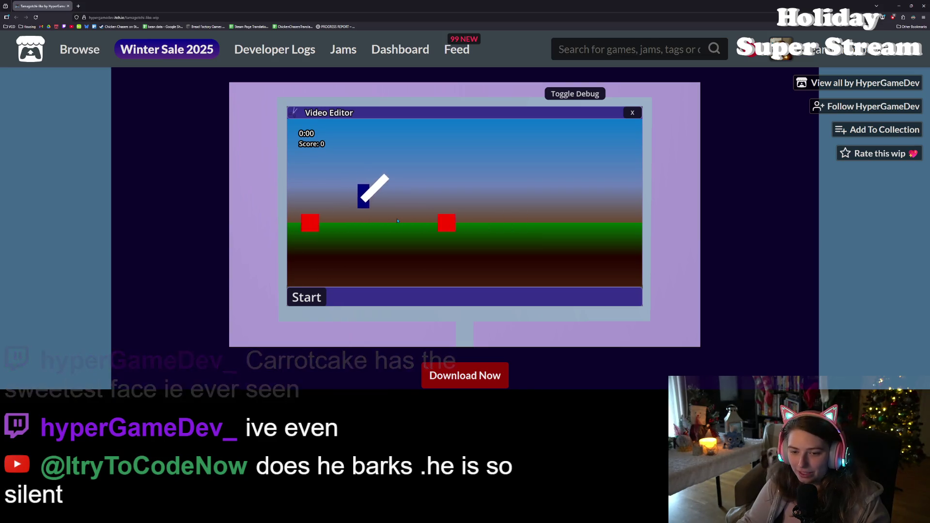
pyautogui.press('Right')
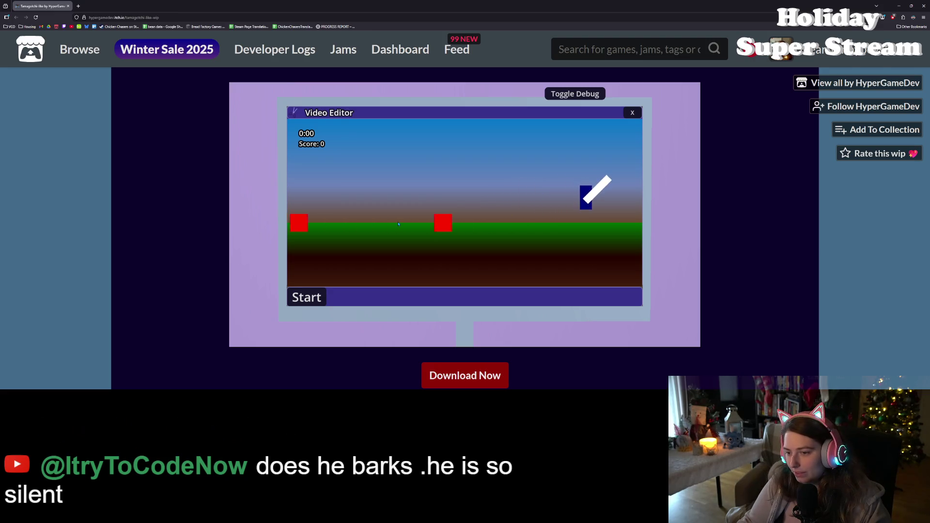
pyautogui.press('Left')
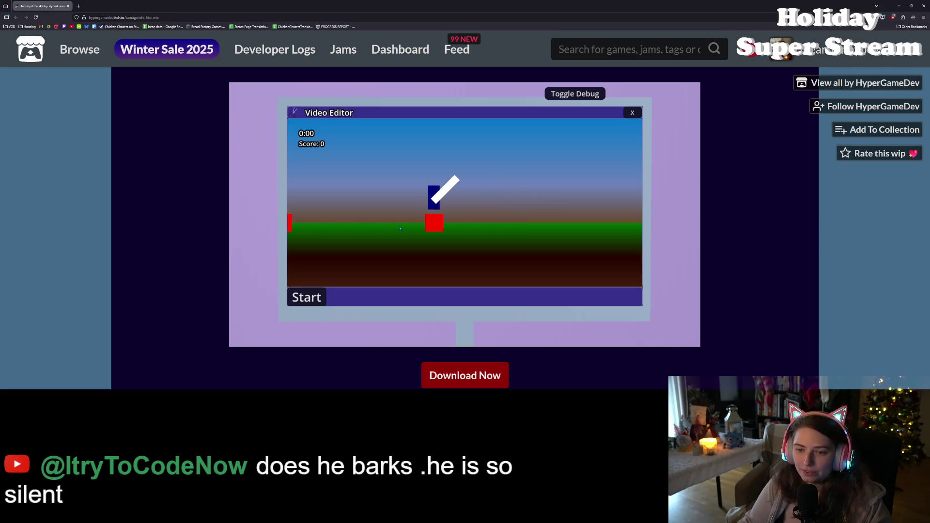
# Close the video editor minigame and the Start menu, then turn on Toggle Debug
pyautogui.click(313, 301)
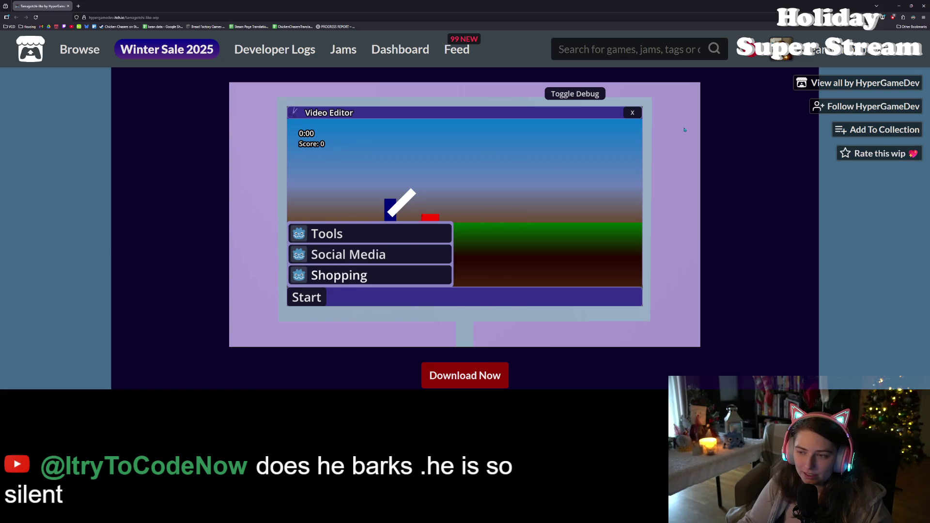
pyautogui.click(629, 118)
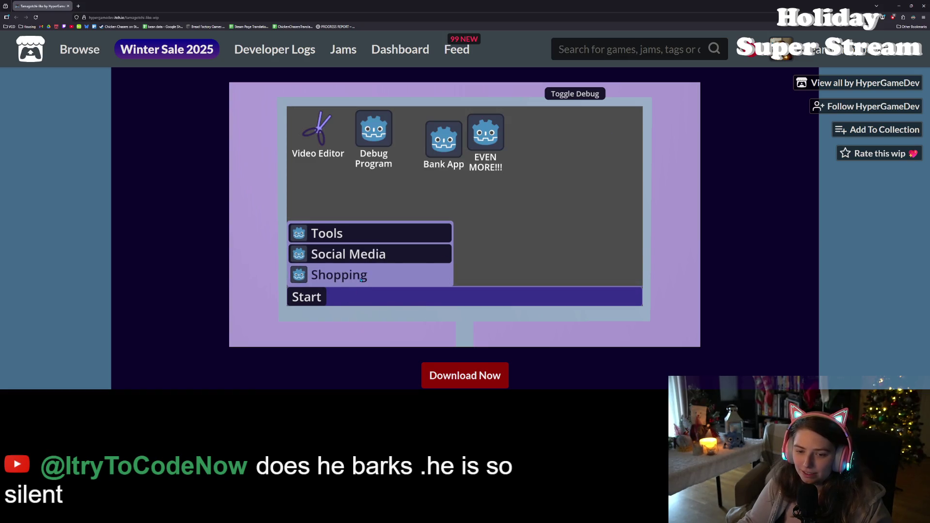
pyautogui.click(306, 296)
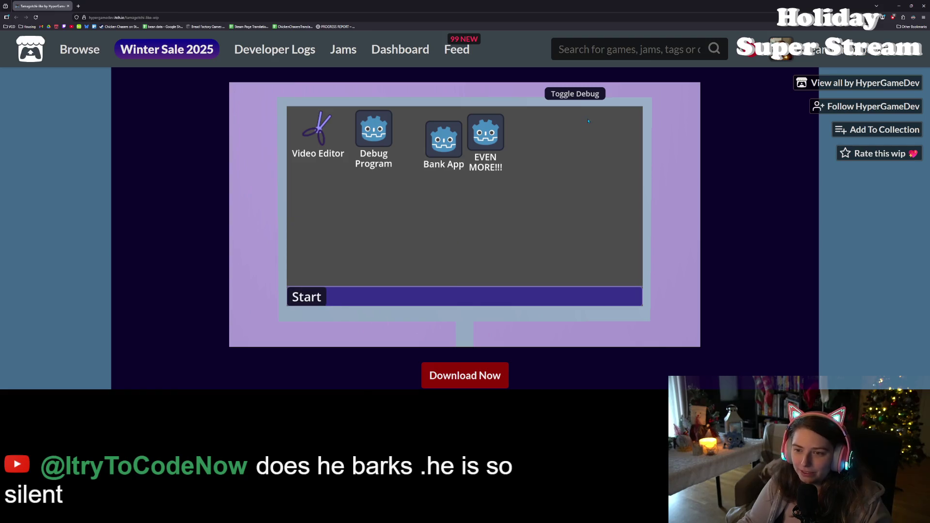
pyautogui.click(551, 94)
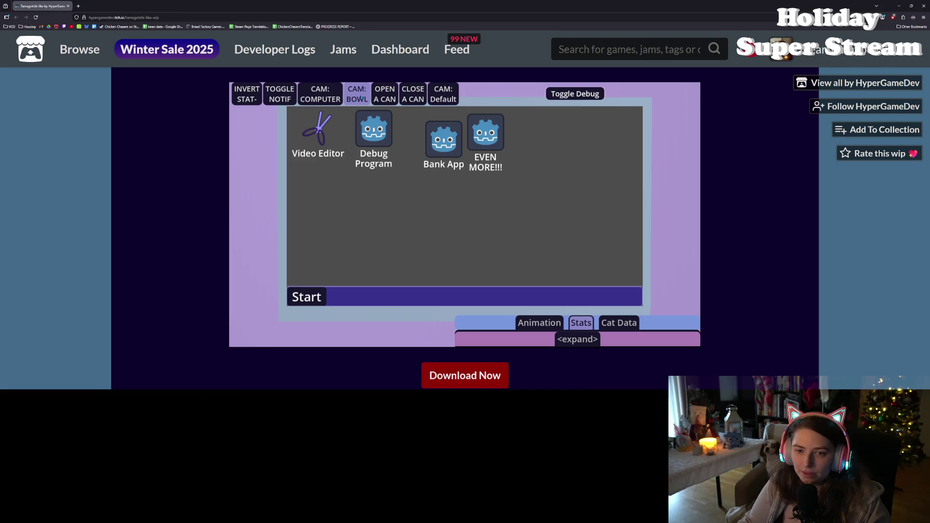
# Close the in-game computer panel and switch the camera to CAM: BOWL
pyautogui.click(360, 99)
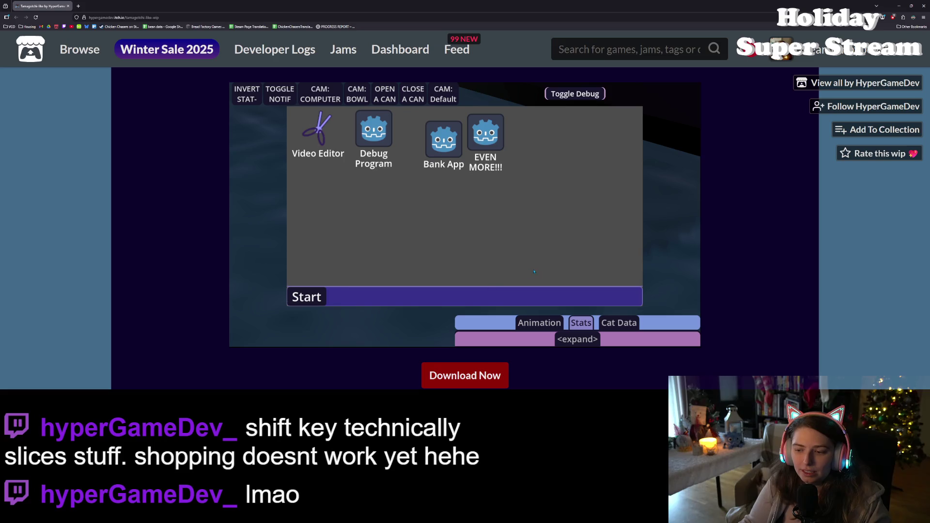
pyautogui.click(569, 96)
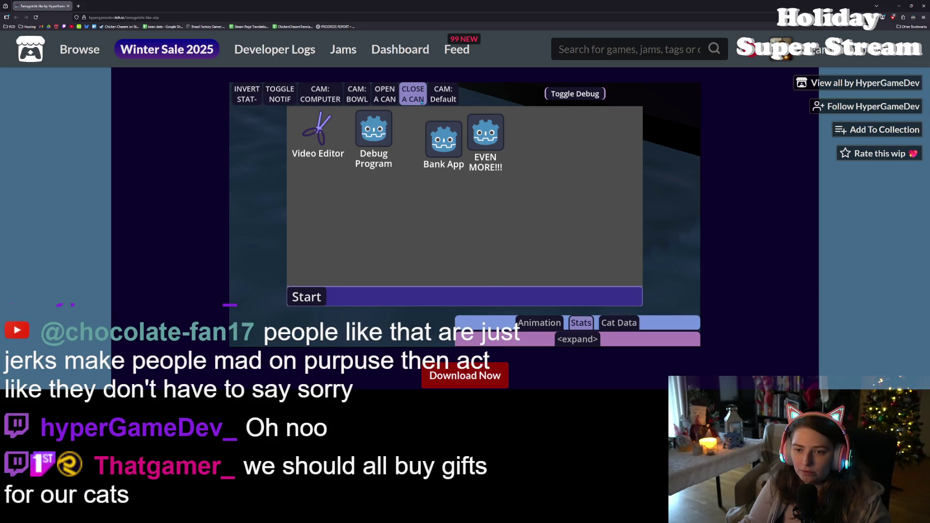
pyautogui.click(412, 95)
pyautogui.click(443, 95)
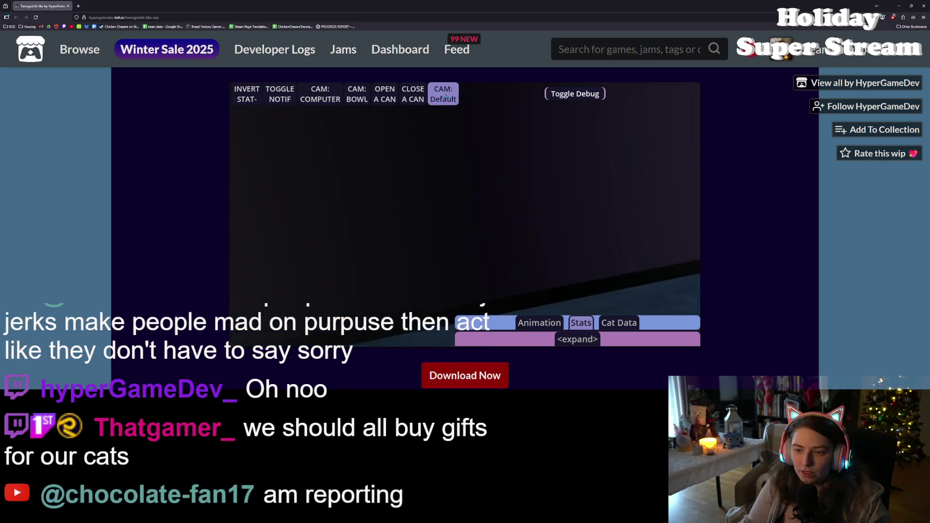
pyautogui.click(357, 94)
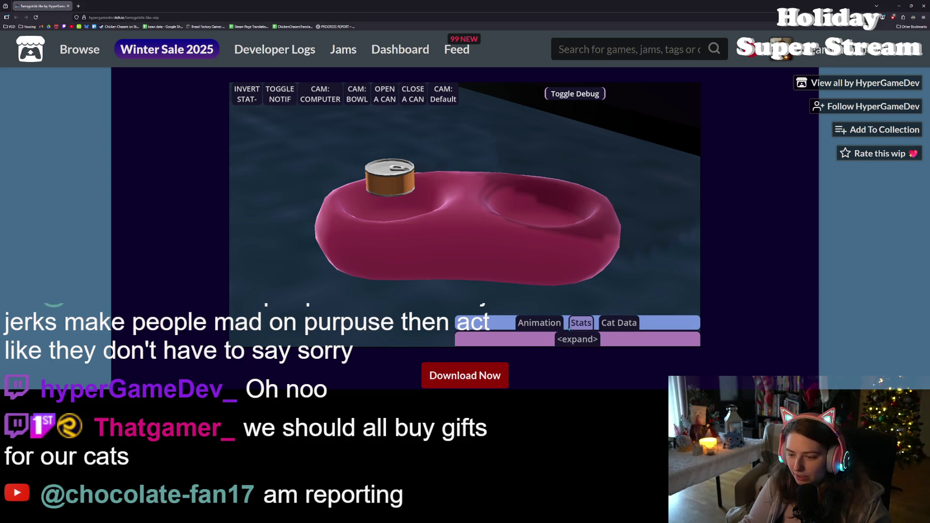
# Show the cat's Stats in the debug panel, open a can on the bowl, then choose the Animation tab
pyautogui.click(582, 340)
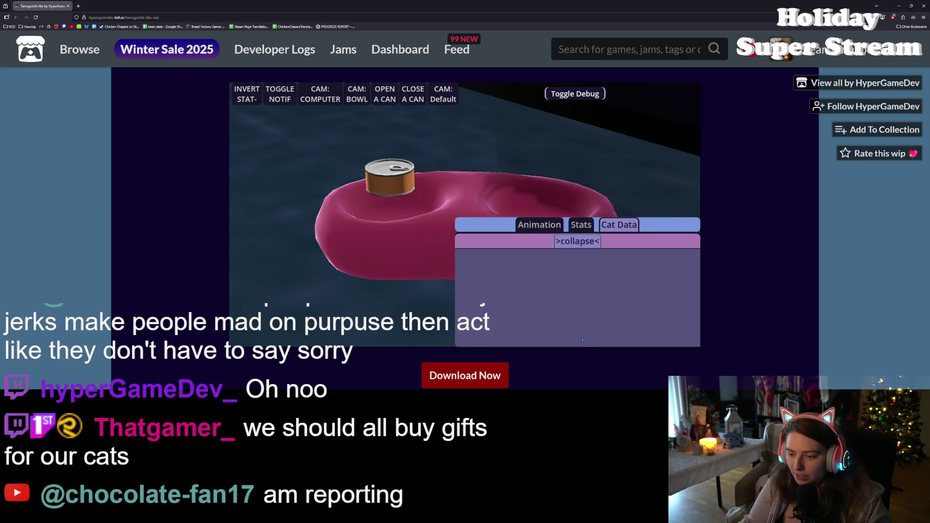
pyautogui.click(572, 238)
pyautogui.click(579, 324)
pyautogui.click(578, 340)
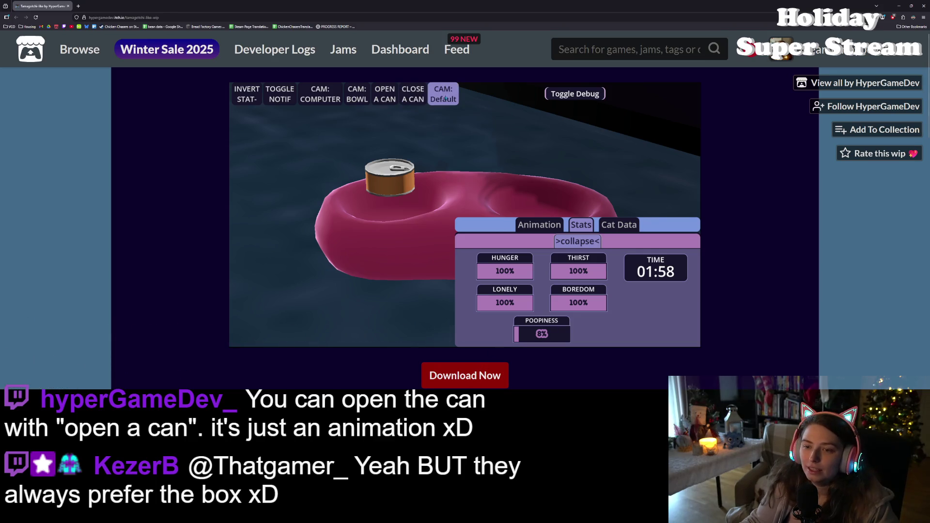
pyautogui.click(384, 97)
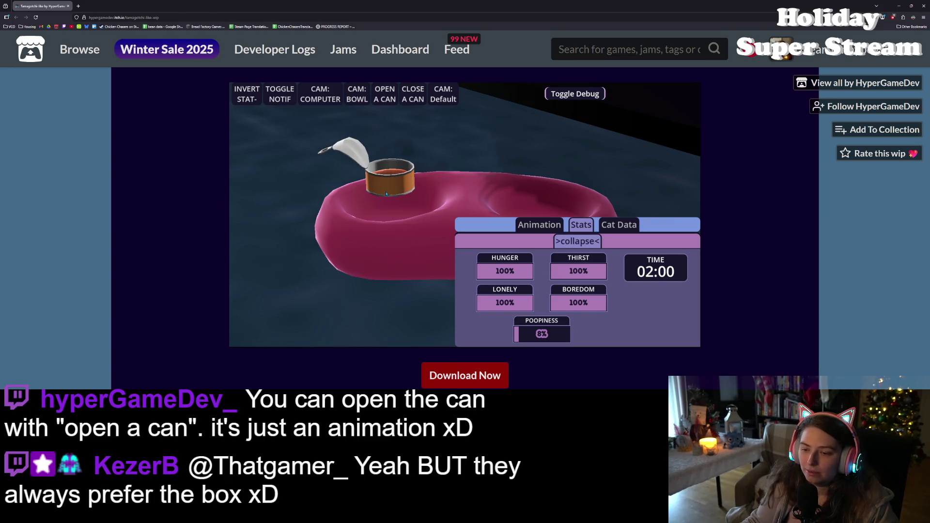
pyautogui.click(540, 226)
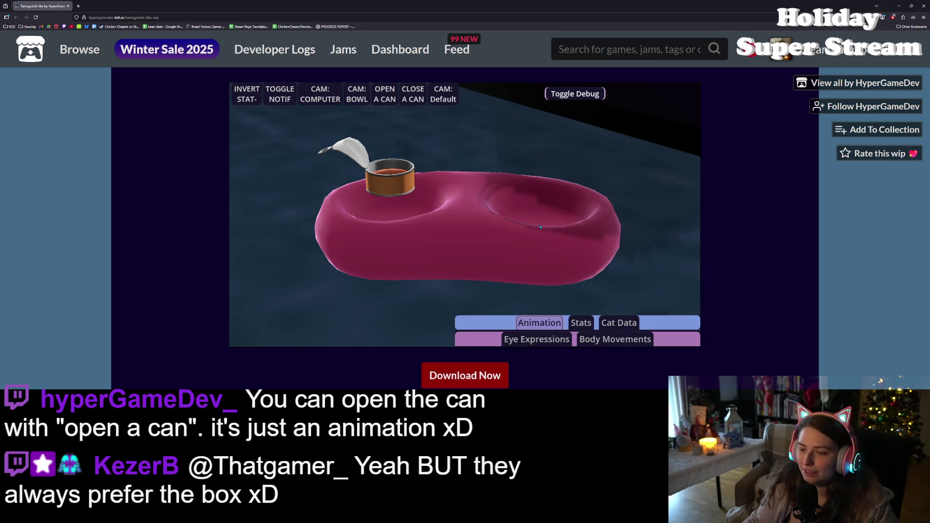
# Reset the camera view and play the cat's DoubtScowl and Evil1 expression transitions
pyautogui.click(557, 339)
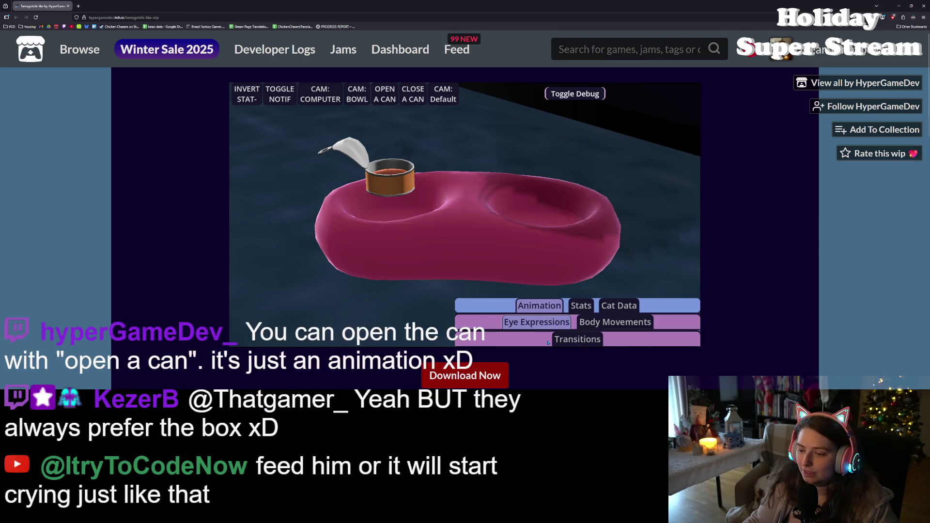
pyautogui.click(594, 342)
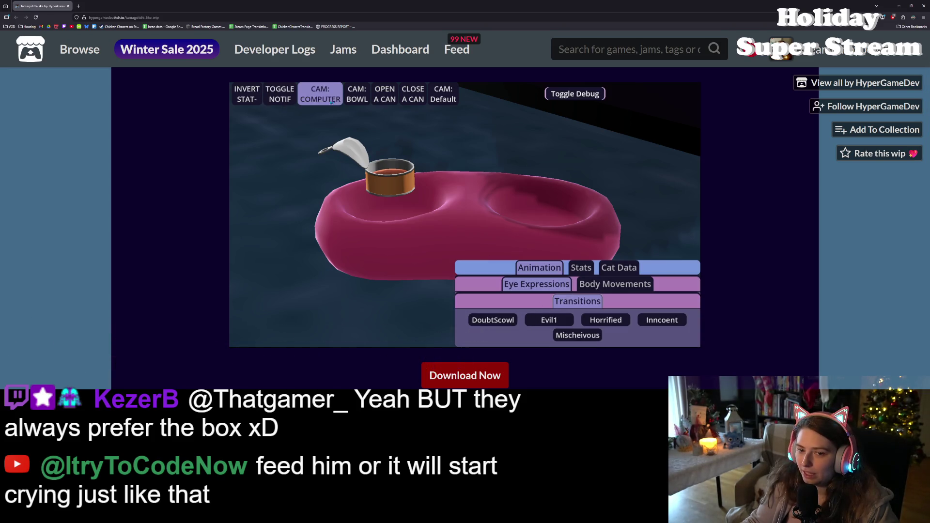
pyautogui.click(432, 100)
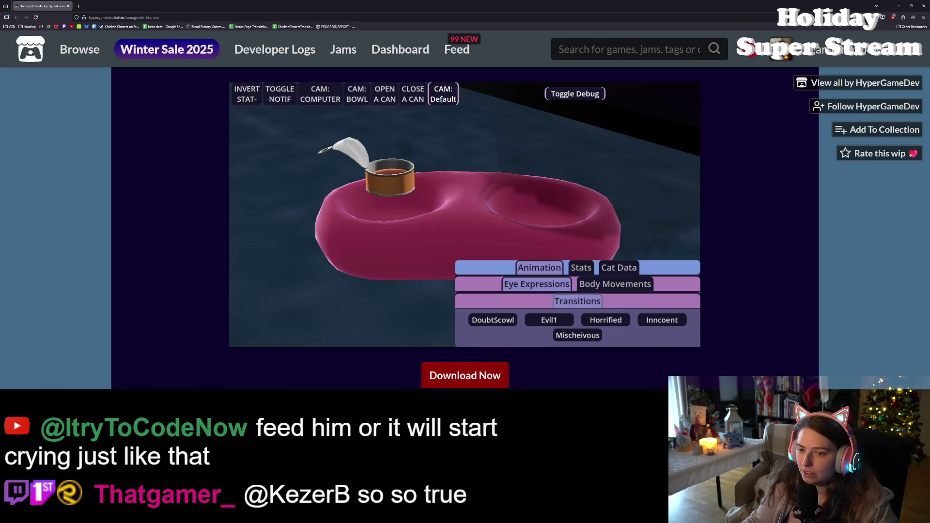
pyautogui.click(512, 325)
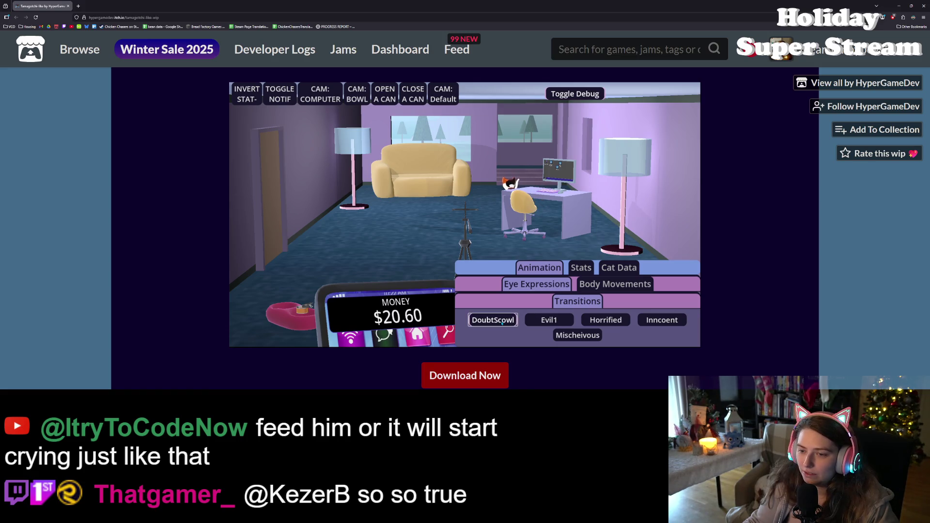
pyautogui.click(545, 324)
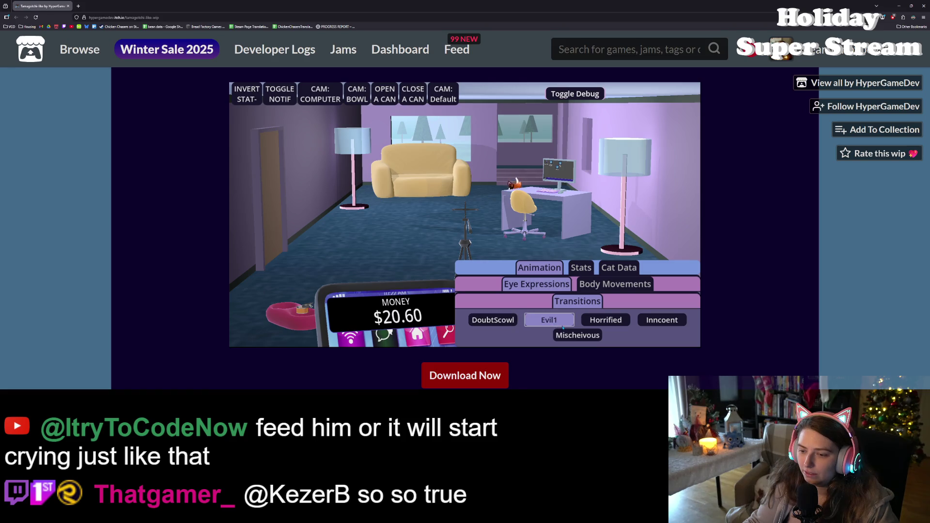
# Under Body Movements > One Shots, play the cat's Eat and AttackLSwipe animations
pyautogui.click(597, 285)
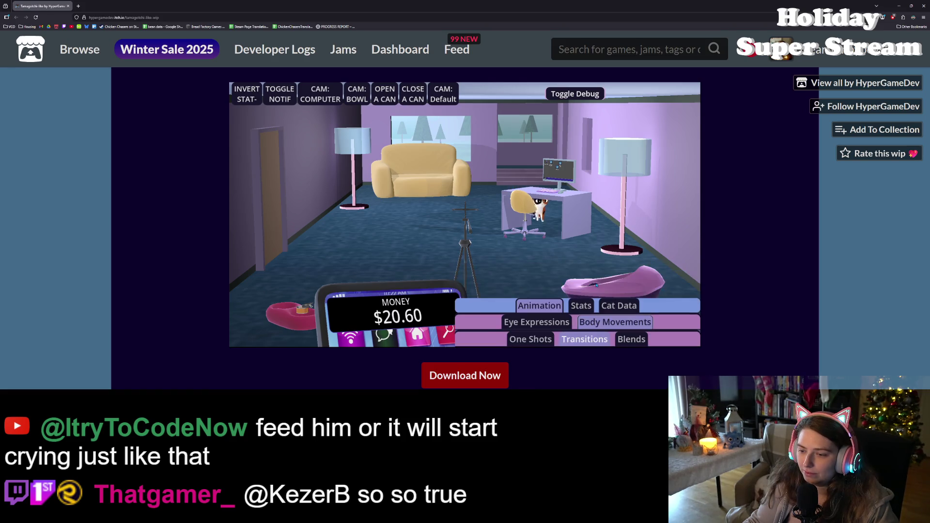
pyautogui.click(545, 339)
pyautogui.click(548, 340)
pyautogui.click(512, 326)
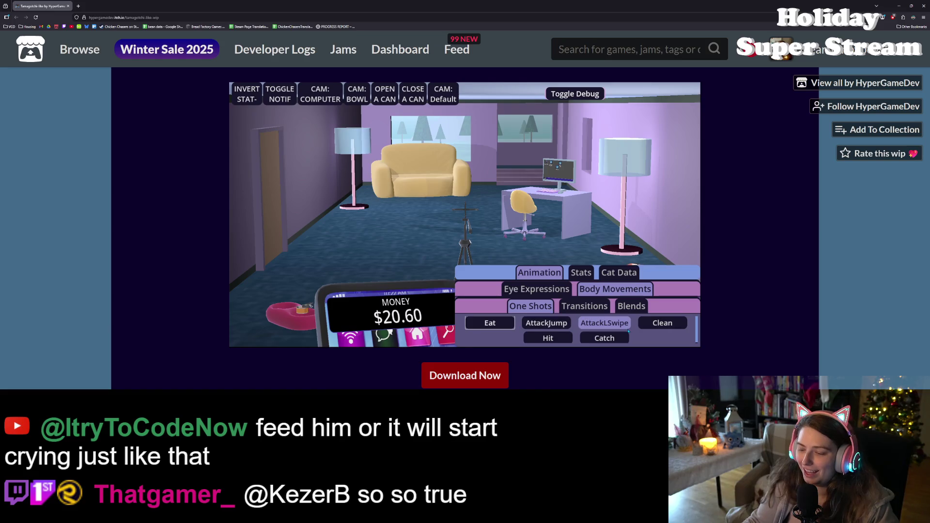
pyautogui.click(605, 323)
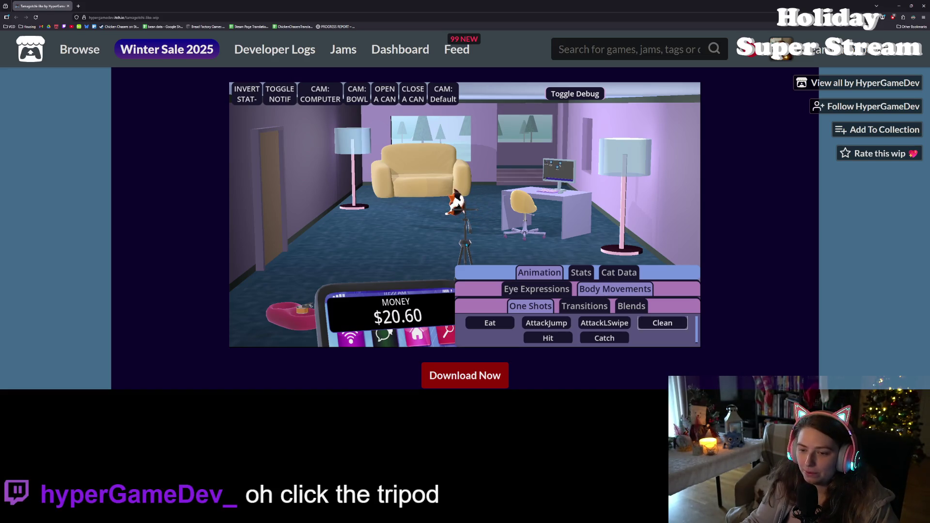
# Collapse Animation, show and dismiss the save-data notification, then hide the debug overlay
pyautogui.click(542, 278)
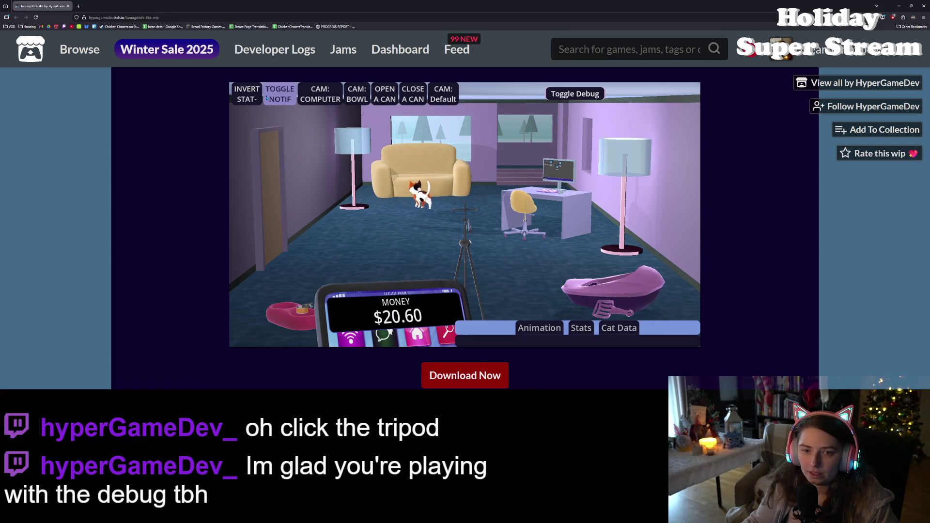
pyautogui.click(281, 99)
pyautogui.click(281, 100)
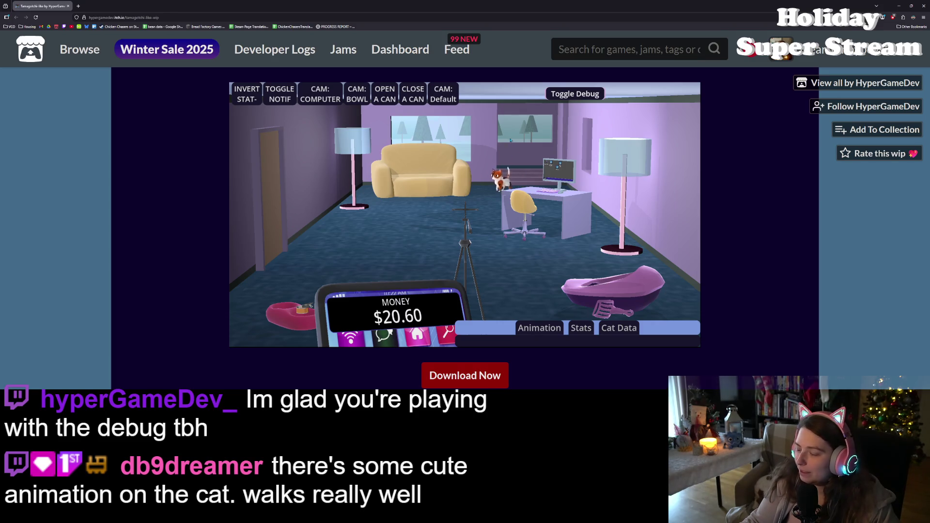
pyautogui.click(574, 93)
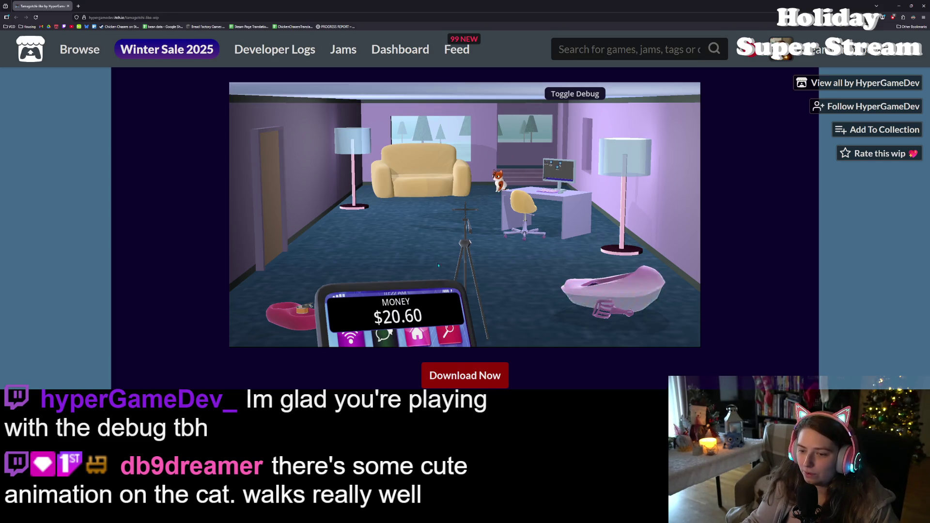
# View the room through the tripod camera, then open a new blank browser tab
pyautogui.click(464, 244)
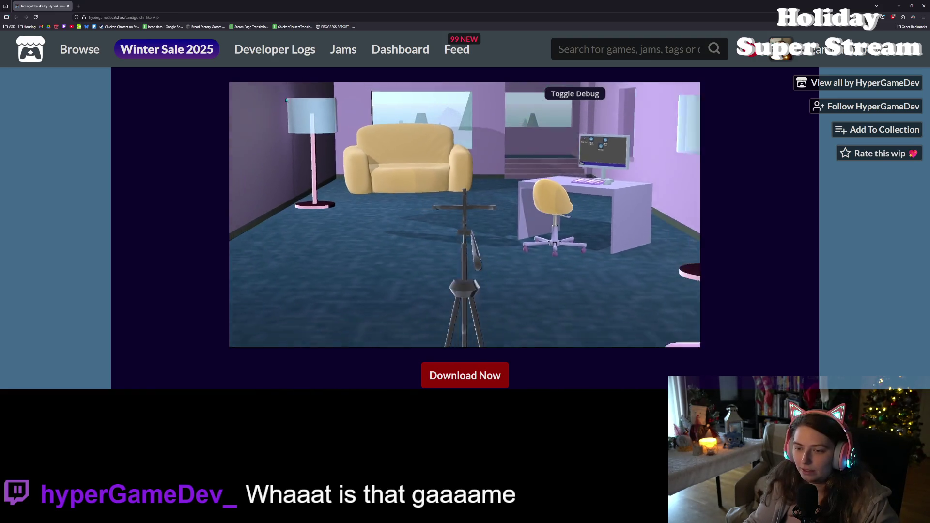
pyautogui.click(79, 5)
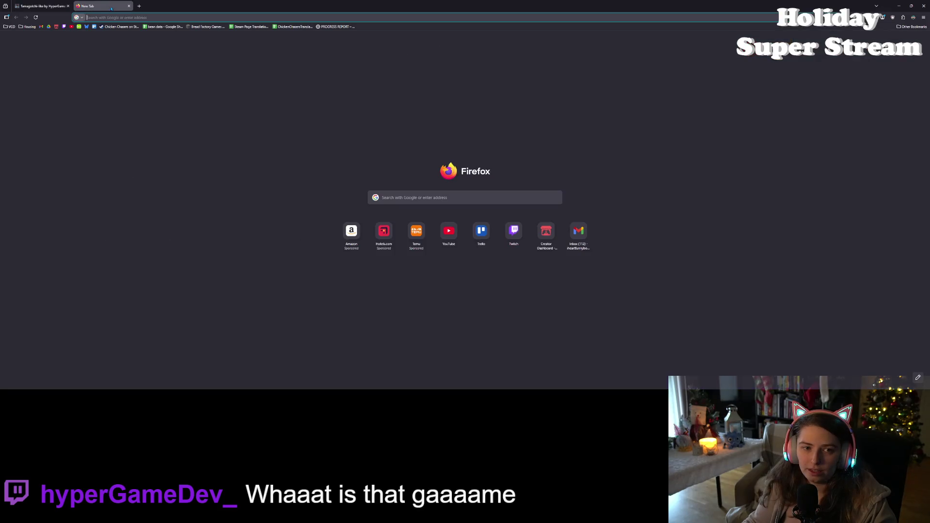
# Close the new tab with Ctrl+W and drag the Neko Atsume store window into view
pyautogui.hotkey('ctrl', 'w')
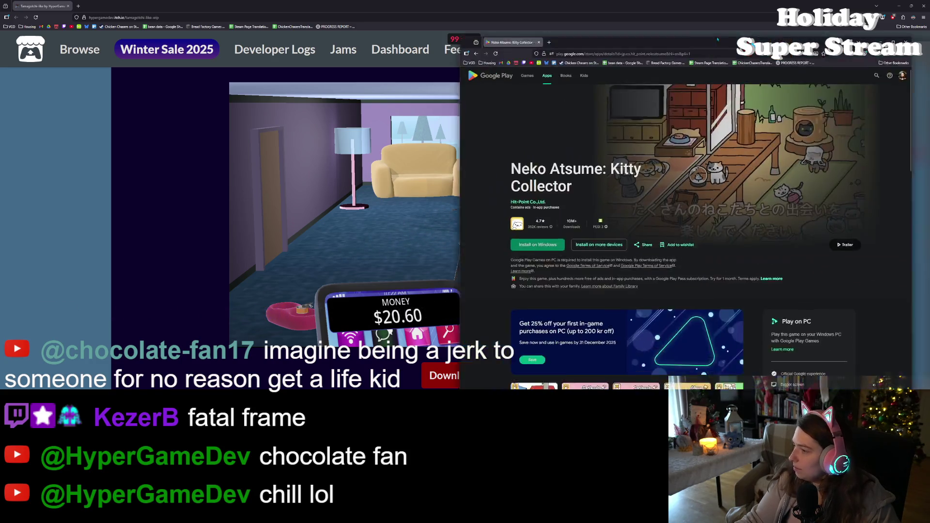
pyautogui.moveTo(929, 41); pyautogui.dragTo(588, 41)
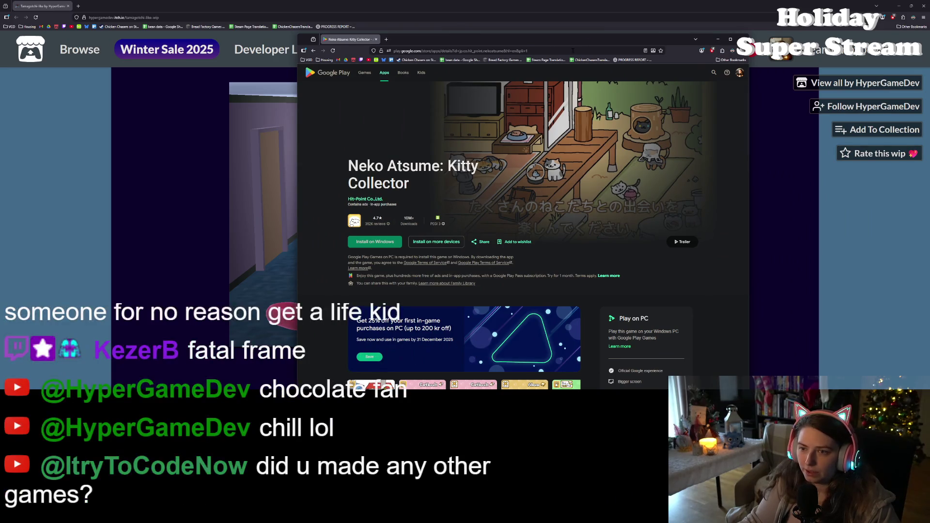
# Select the Neko Atsume page address, then open a new blank tab beside it
pyautogui.click(572, 50)
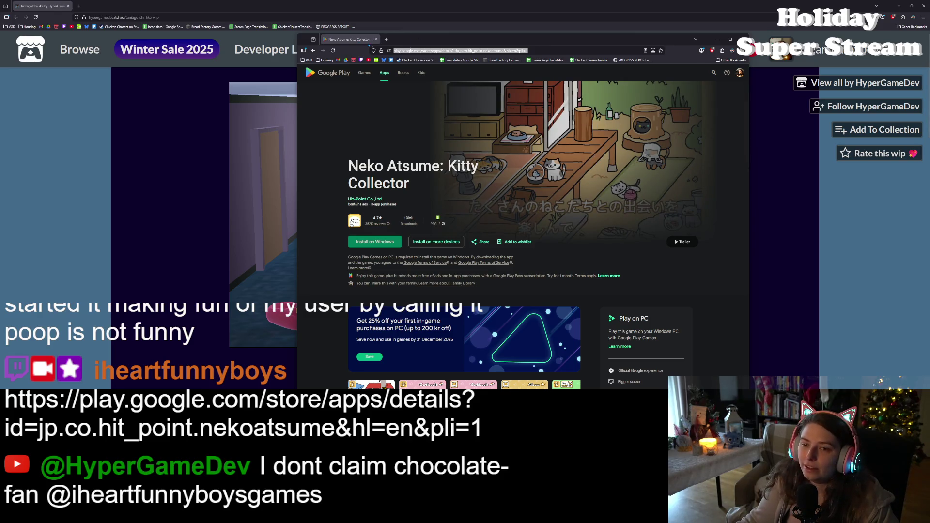
pyautogui.click(386, 40)
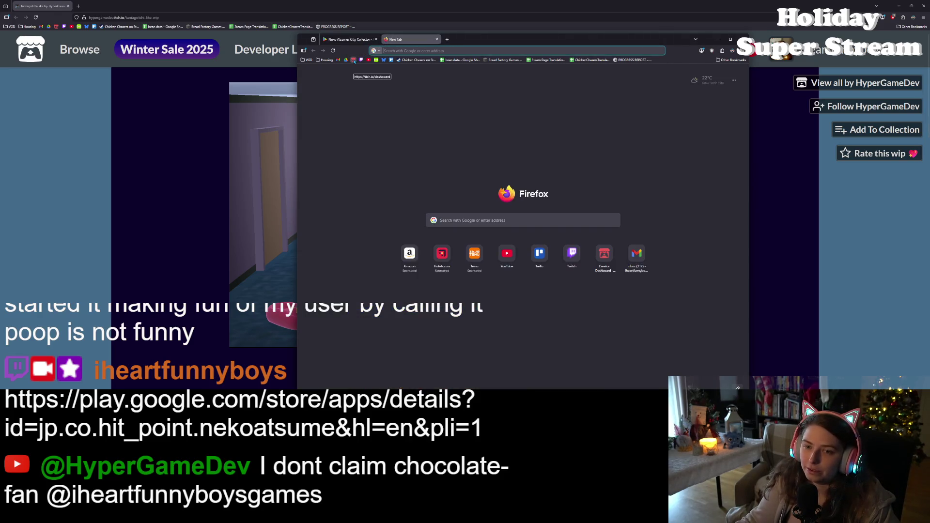
# Open the itch.io dashboard and the streamer's profile page, copy its URL, and return to the Neko Atsume tab
pyautogui.click(354, 60)
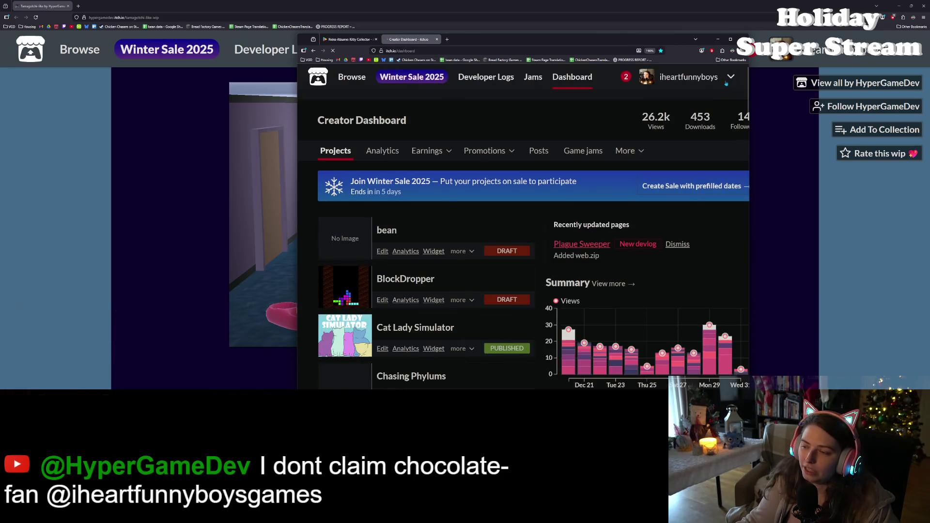
pyautogui.click(687, 83)
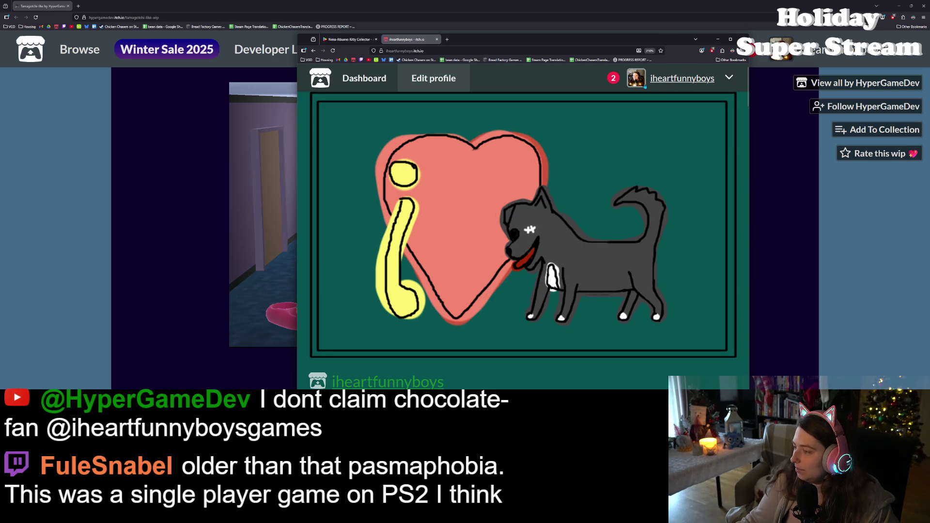
pyautogui.click(563, 49)
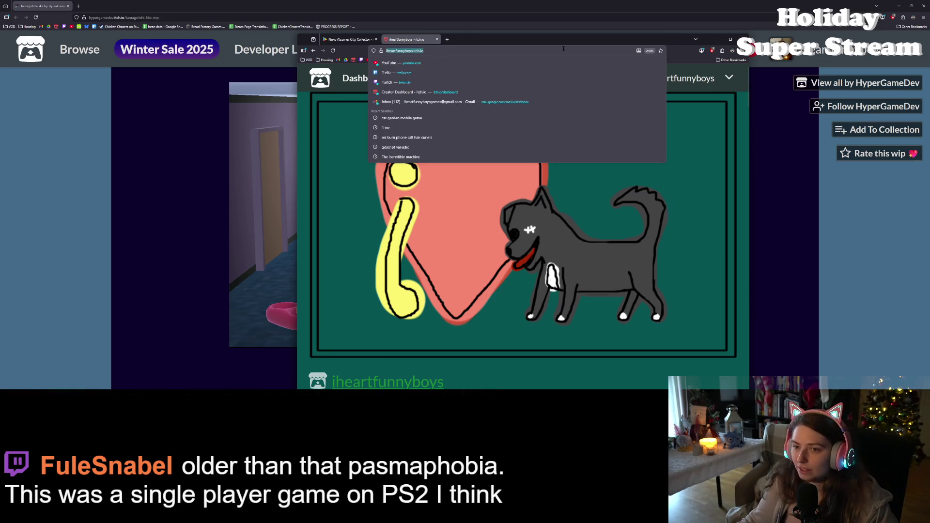
pyautogui.press('Escape')
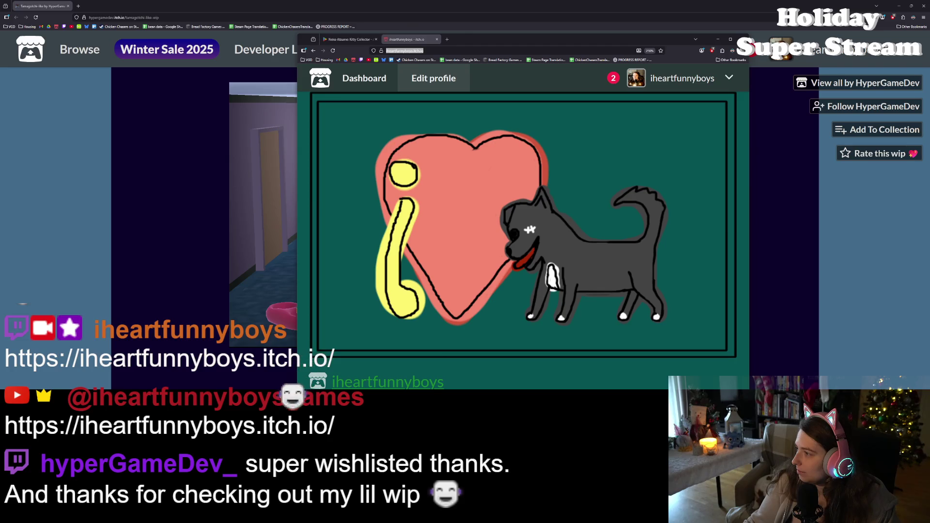
pyautogui.click(349, 39)
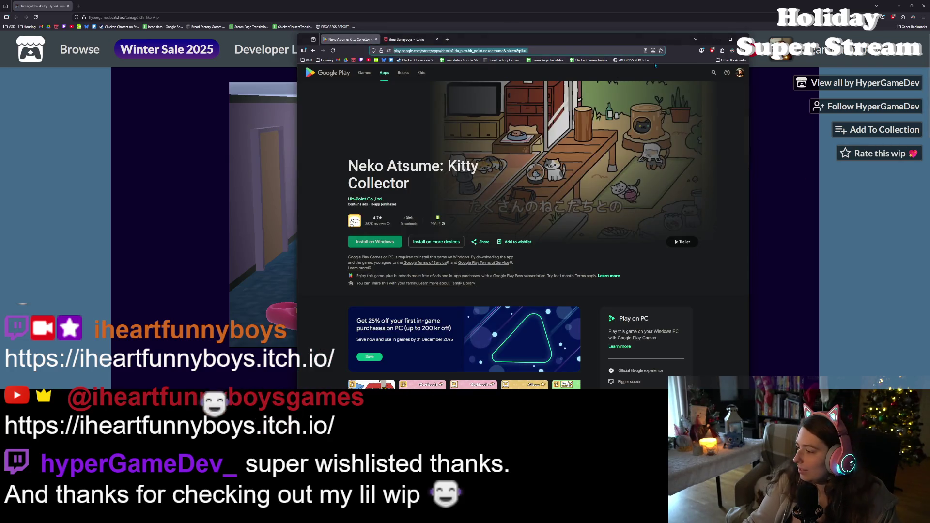
# Move the store window higher, then switch to the streamer's itch.io profile page
pyautogui.moveTo(621, 45); pyautogui.dragTo(620, 22)
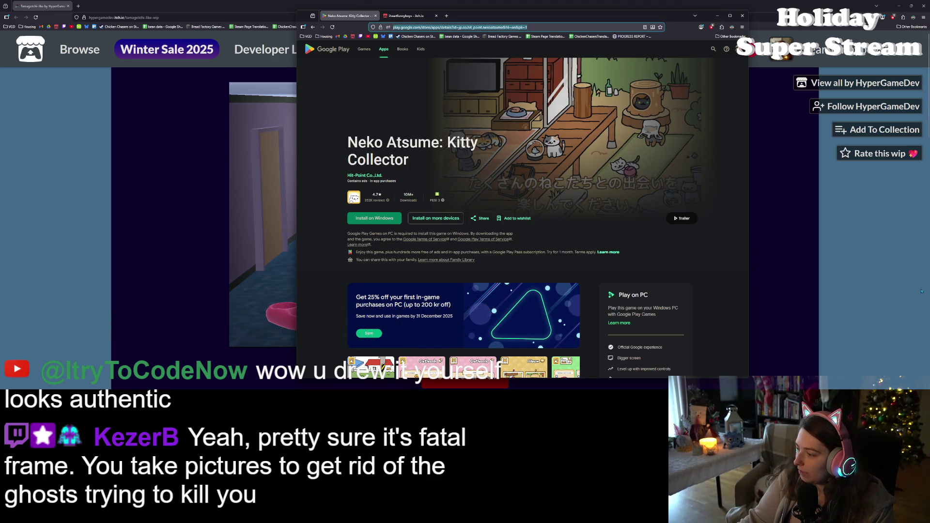
pyautogui.click(416, 16)
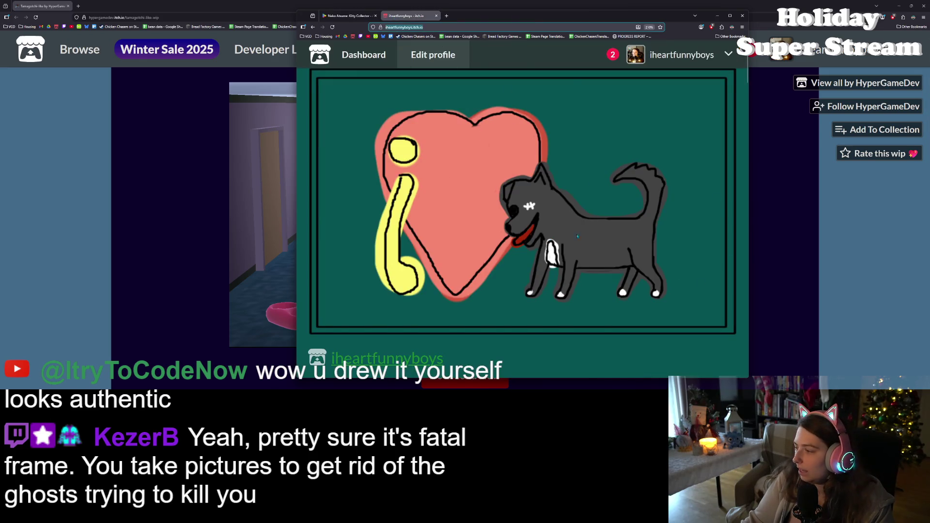
# Browse the developer's Small Games list, then close the itch.io profile and the Google Play window
pyautogui.scroll(-5, 618, 294)
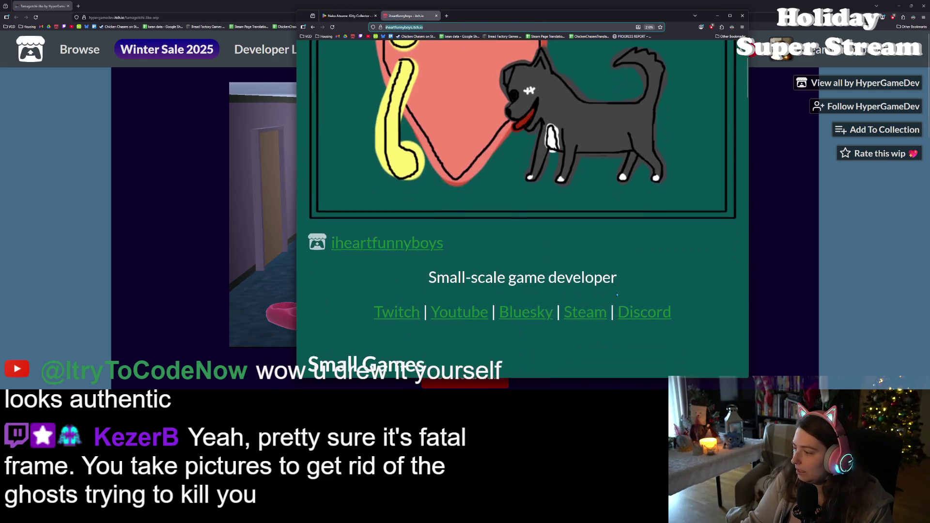
pyautogui.scroll(-3, 578, 274)
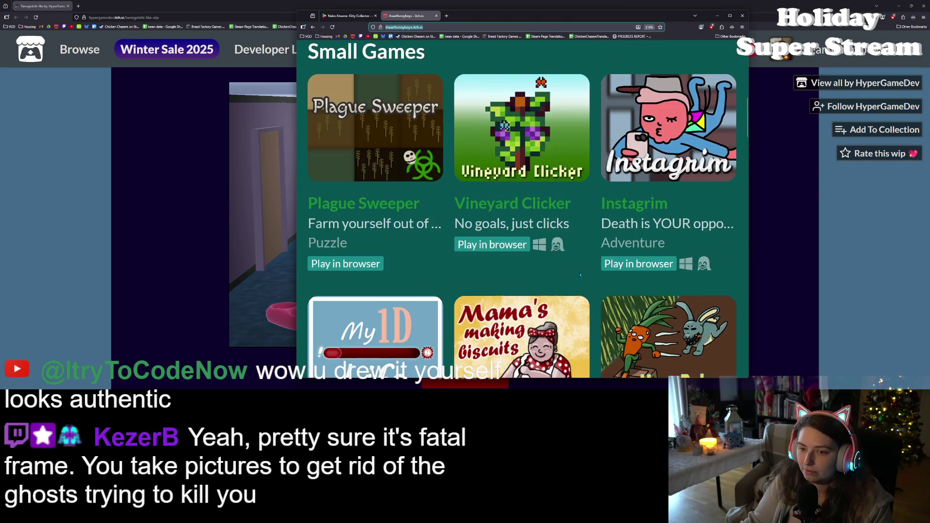
pyautogui.scroll(-2, 583, 275)
pyautogui.scroll(3, 581, 276)
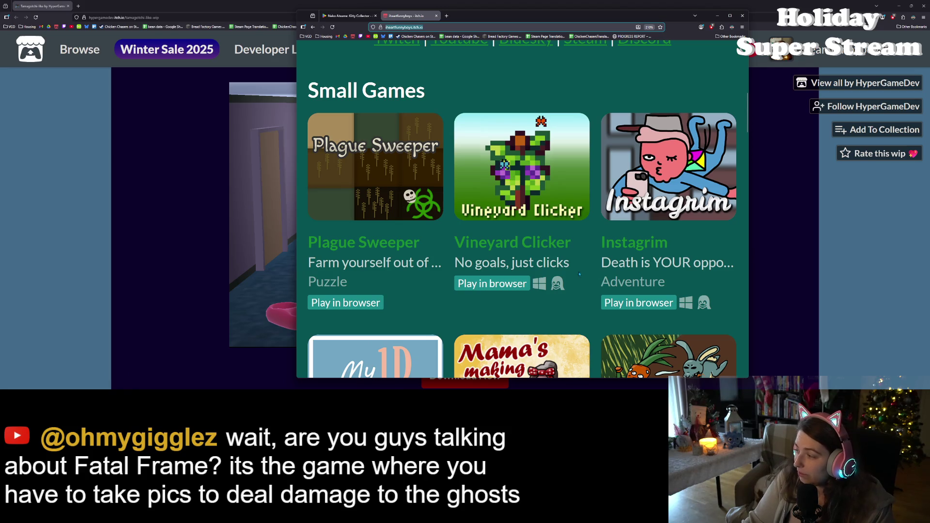
pyautogui.scroll(1, 627, 283)
pyautogui.scroll(8, 627, 283)
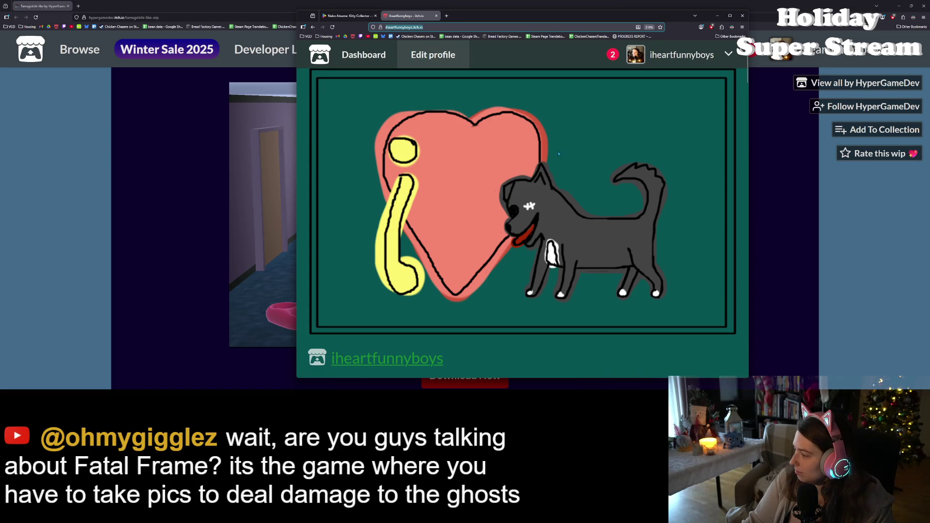
pyautogui.click(435, 16)
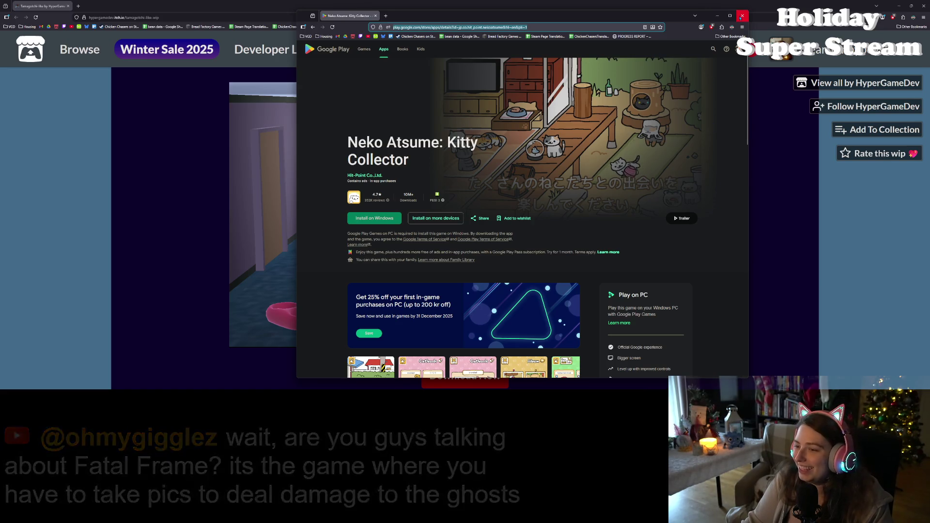
pyautogui.click(755, 260)
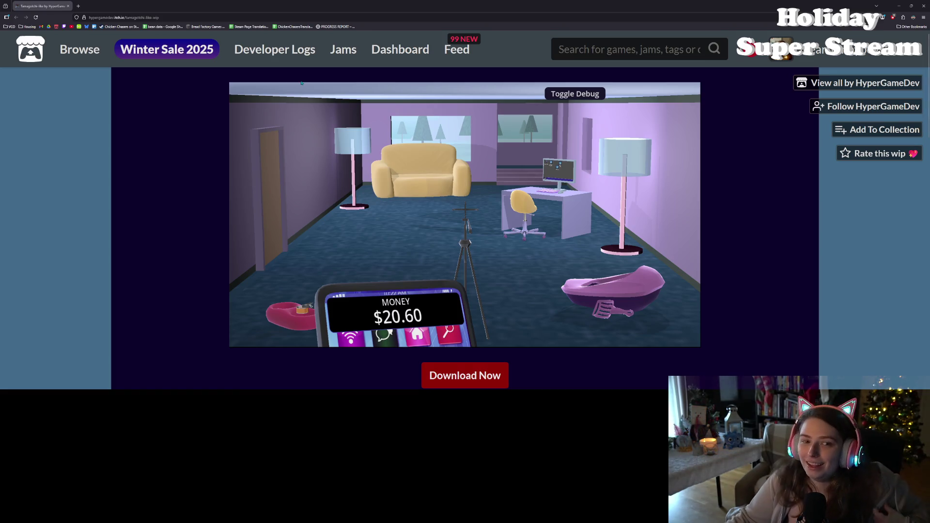
# Raise the in-game phone into full view in the itch.io cat game
pyautogui.click(316, 326)
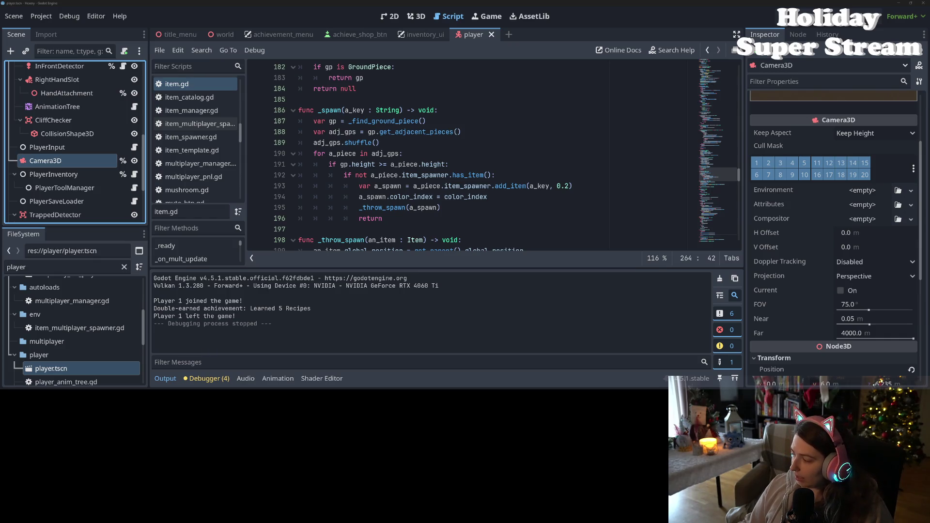
pyautogui.hotkey('alt', 'Tab')
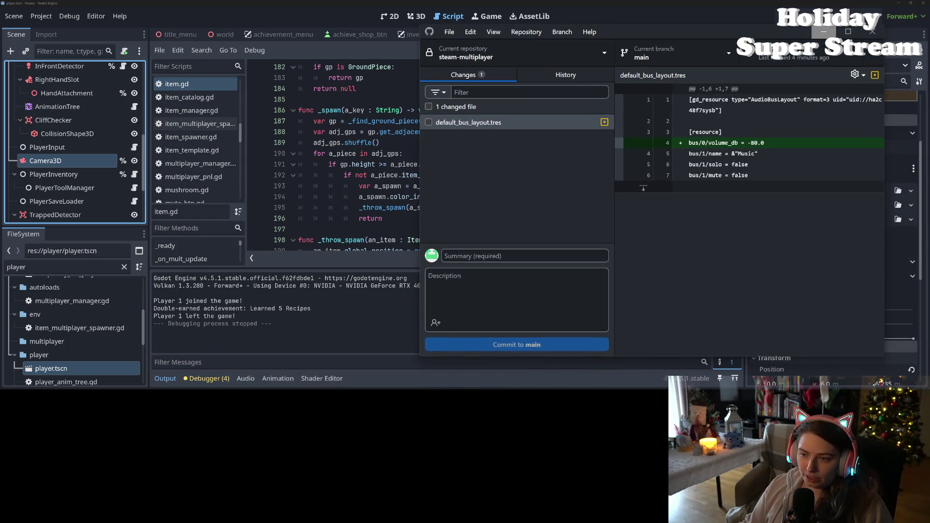
pyautogui.hotkey('alt', 'Tab')
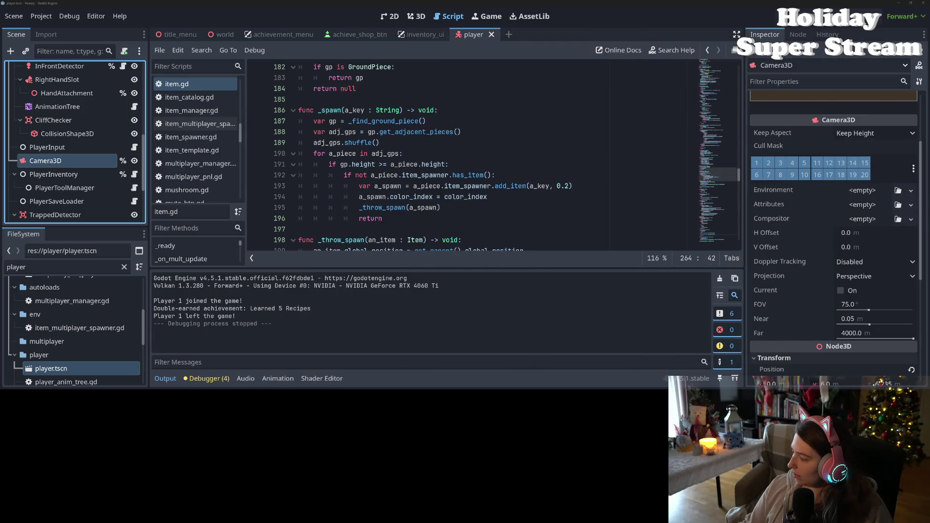
pyautogui.hotkey('alt', 'Tab')
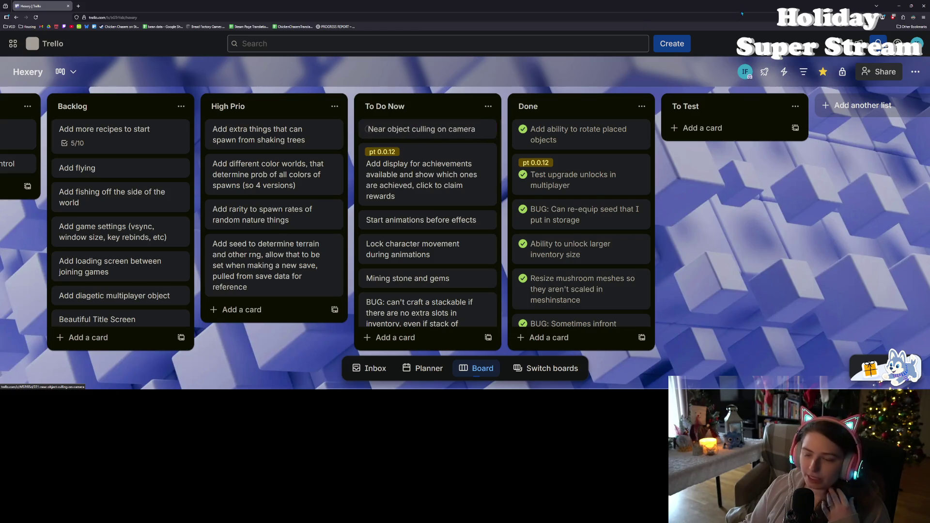
pyautogui.click(897, 6)
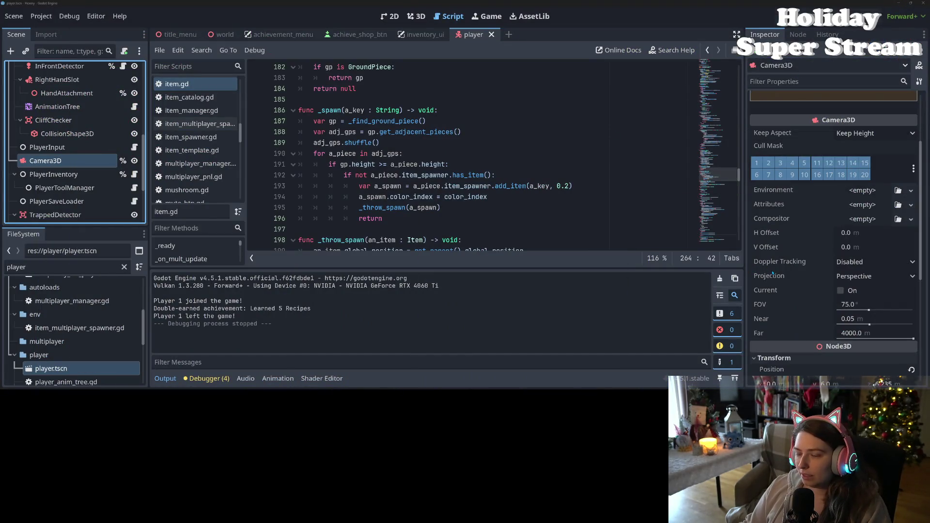
# Wrap the add_item call on line 192 in 'if not a_piece.item_spawner.has_item():' and collapse the Output panel
pyautogui.click(349, 177)
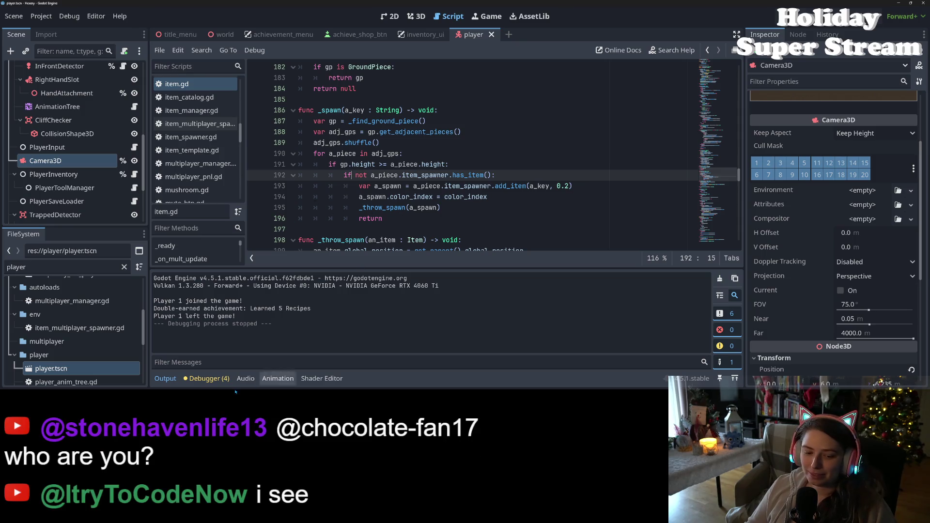
pyautogui.click(166, 379)
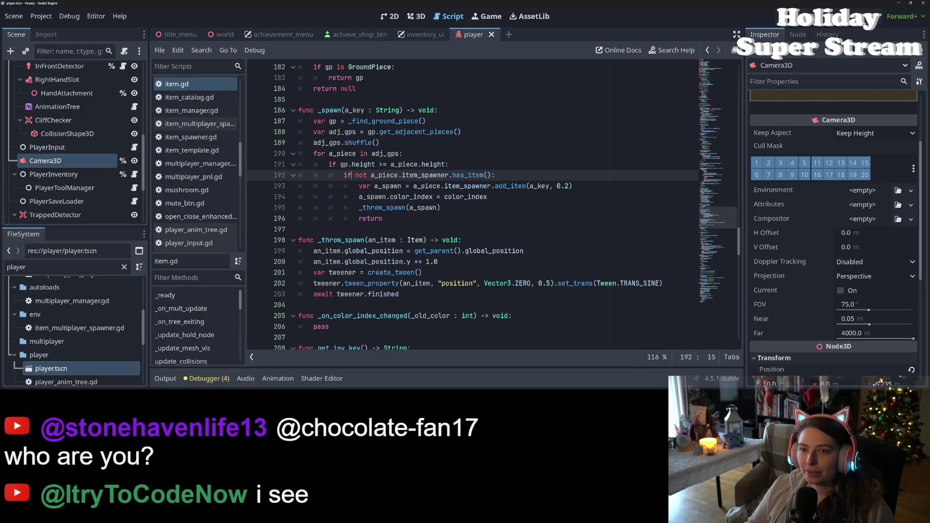
pyautogui.scroll(-3, 75, 357)
pyautogui.scroll(5, 75, 357)
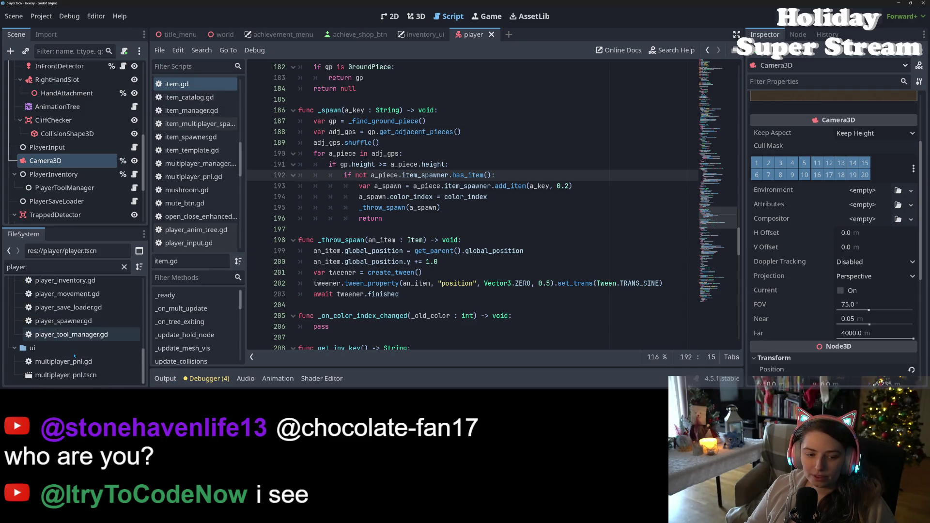
# Clear the FileSystem filter to list all files and open hole.tscn
pyautogui.click(123, 267)
pyautogui.scroll(1, 72, 343)
pyautogui.doubleClick(49, 322)
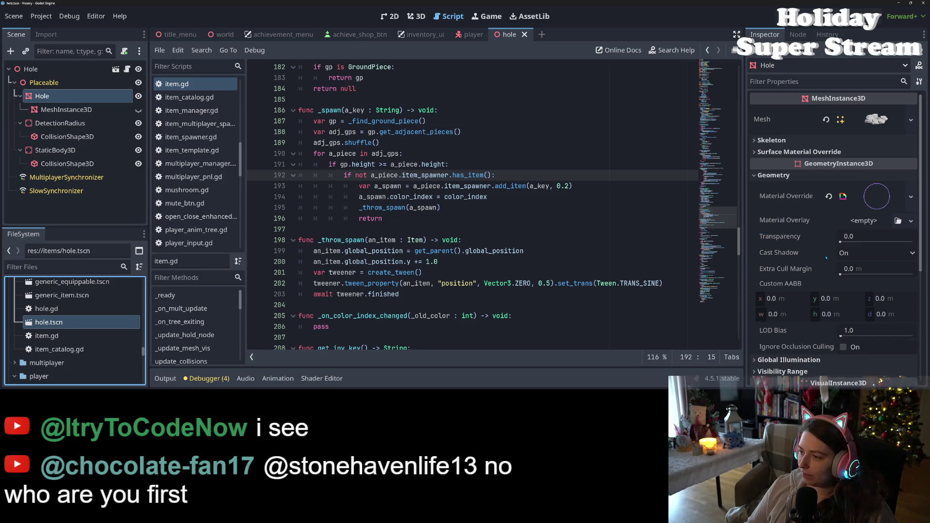
# Scroll through the Inspector to review the Hole MeshInstance3D's mesh settings
pyautogui.scroll(-5, 829, 258)
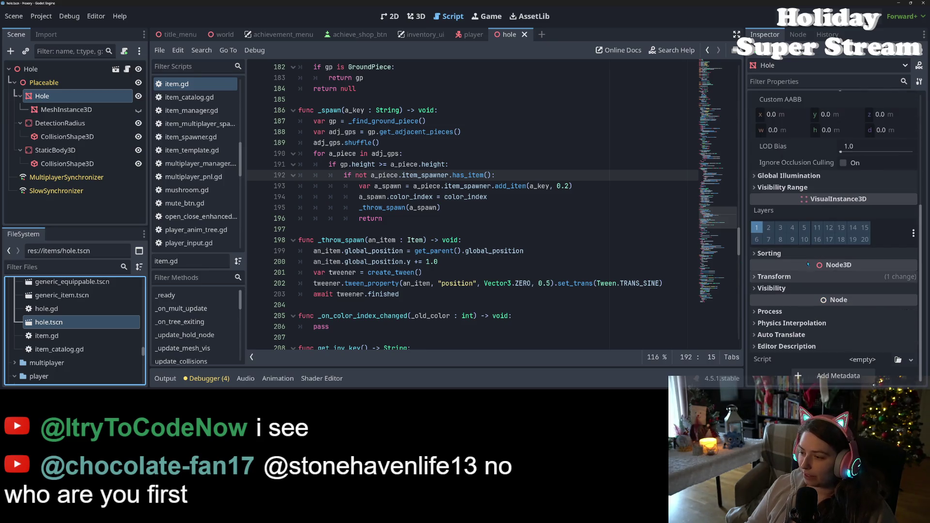
pyautogui.scroll(5, 799, 277)
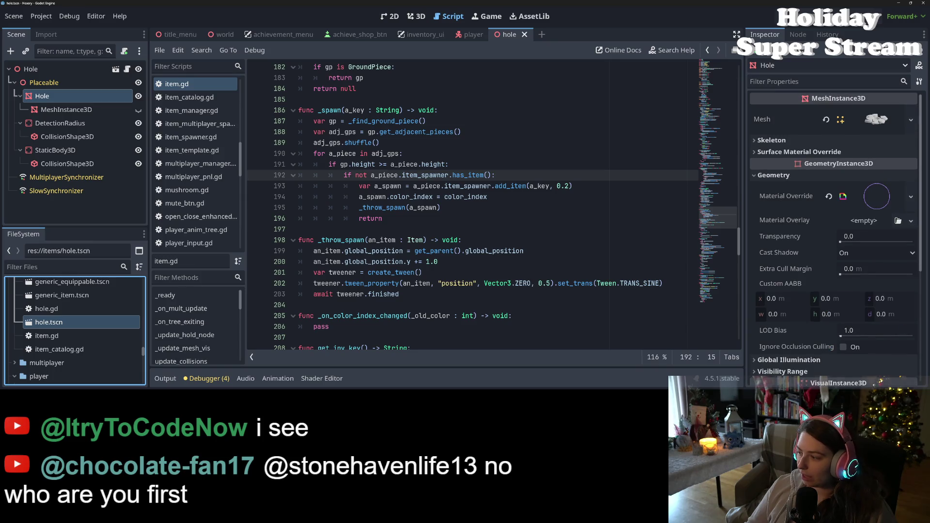